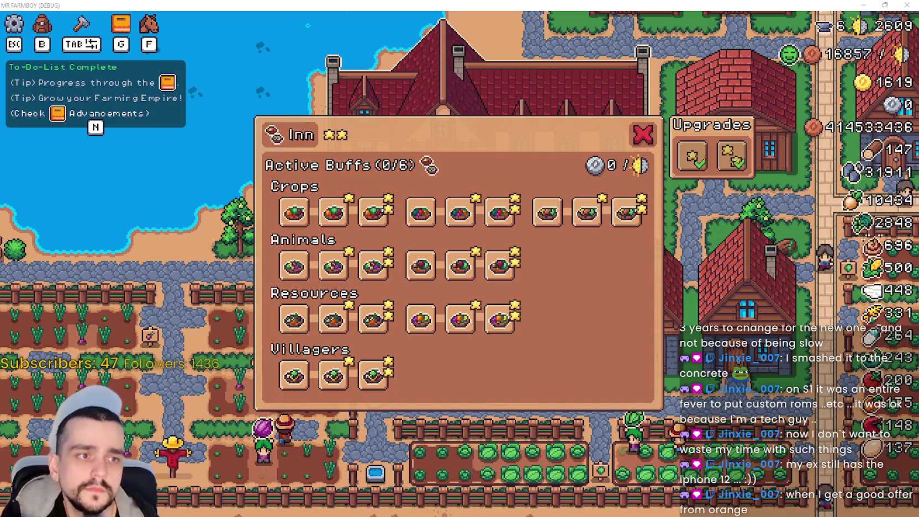
Step: Dismiss the to-do-list tip, close the Inn buffs panel, and close the game window
{"action": "key", "text": "n"}
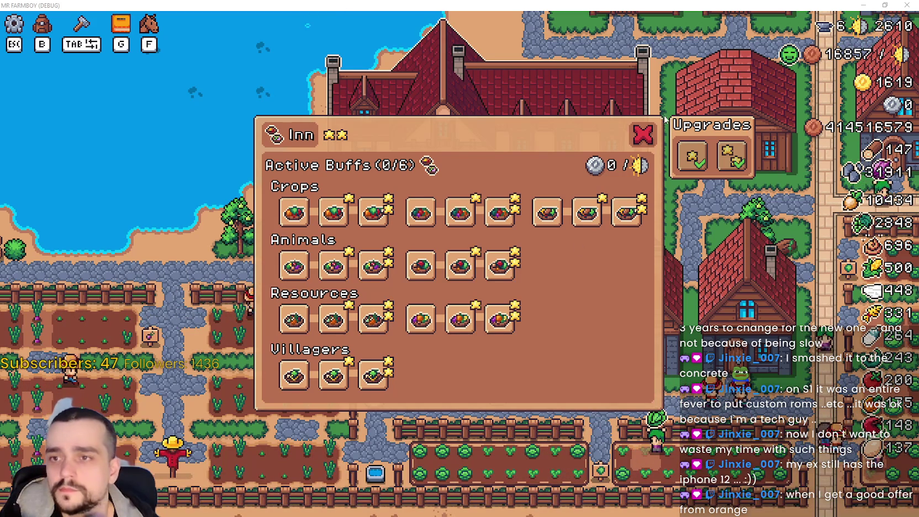
{"action": "left_click", "coordinate": [642, 135]}
{"action": "left_click", "coordinate": [865, 11]}
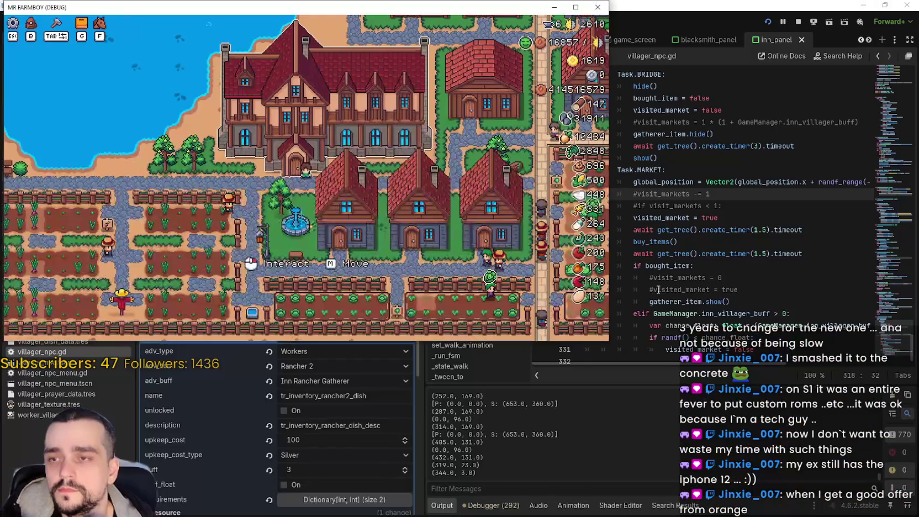
Step: Stop the current debug session and run the Mr Farmboy project again
{"action": "left_click", "coordinate": [799, 22]}
{"action": "left_click", "coordinate": [767, 23]}
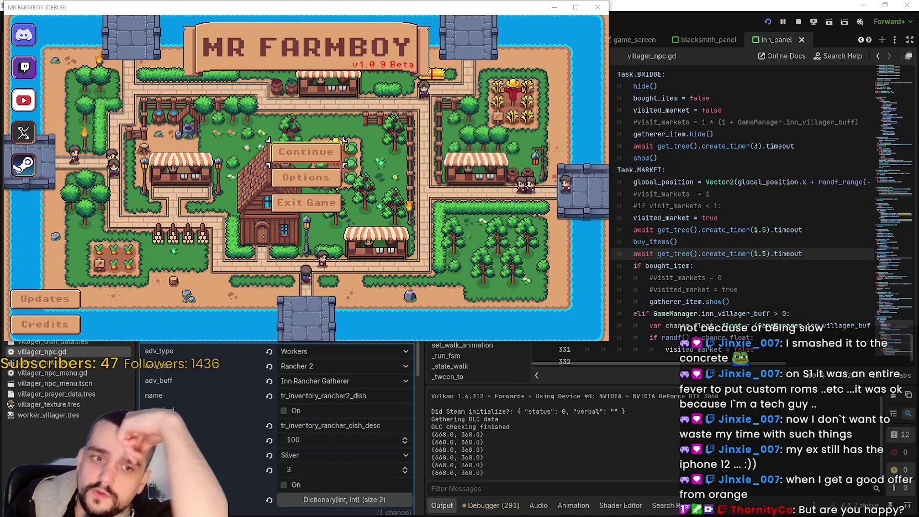
Step: Load Save 1 in a maximized game window and open the Inn's Active Buffs panel
{"action": "left_click", "coordinate": [305, 152]}
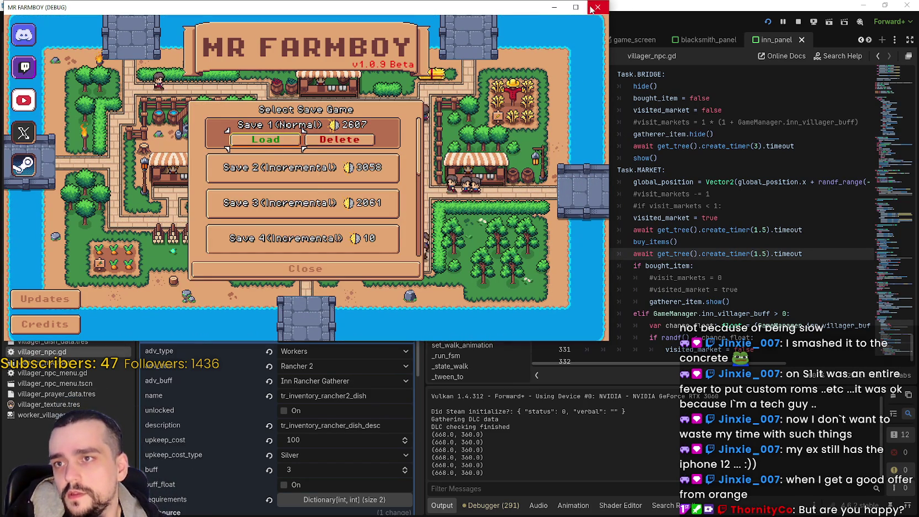
{"action": "left_click", "coordinate": [576, 6]}
{"action": "left_click", "coordinate": [404, 205]}
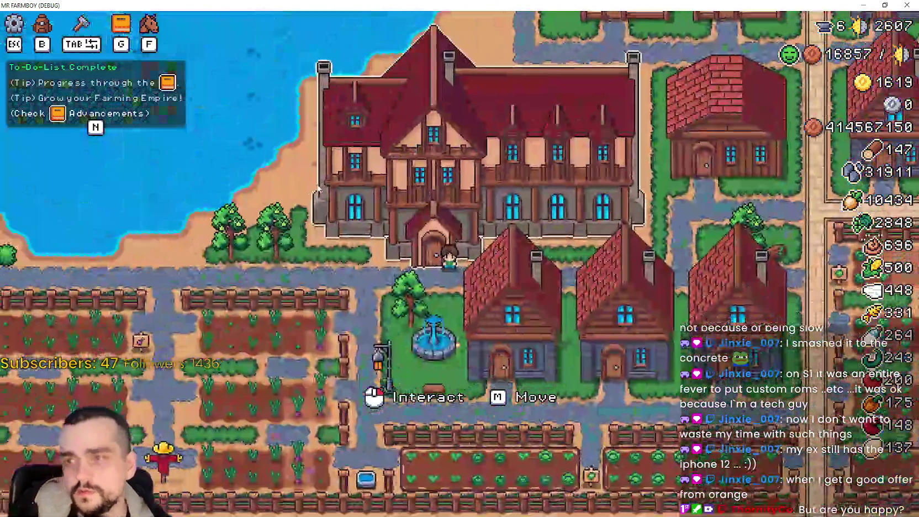
{"action": "left_click", "coordinate": [407, 207]}
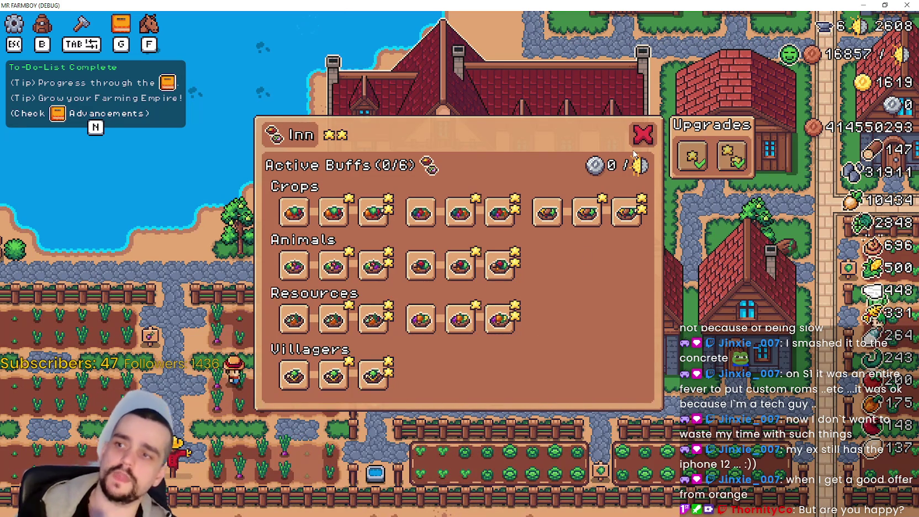
Step: Close the Inn panel with Esc and open the Blacksmith's buffs panel
{"action": "key", "text": "Escape"}
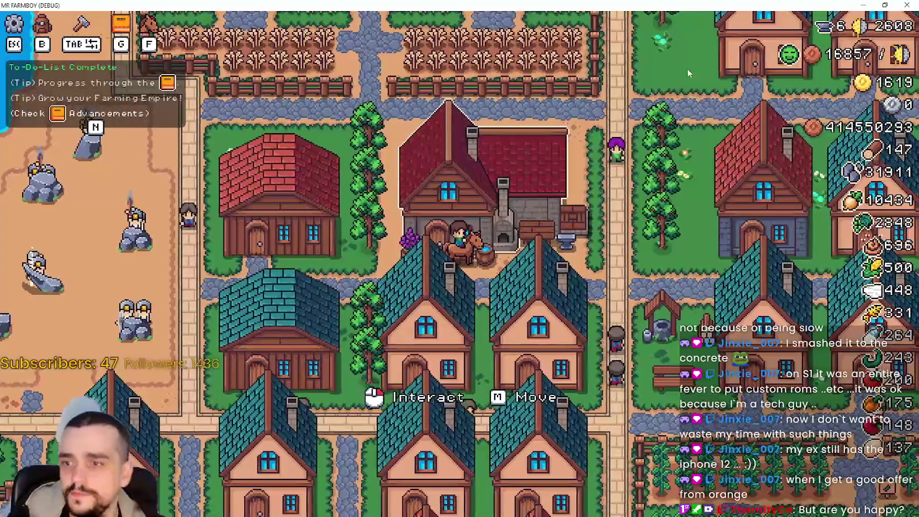
{"action": "left_click", "coordinate": [572, 115]}
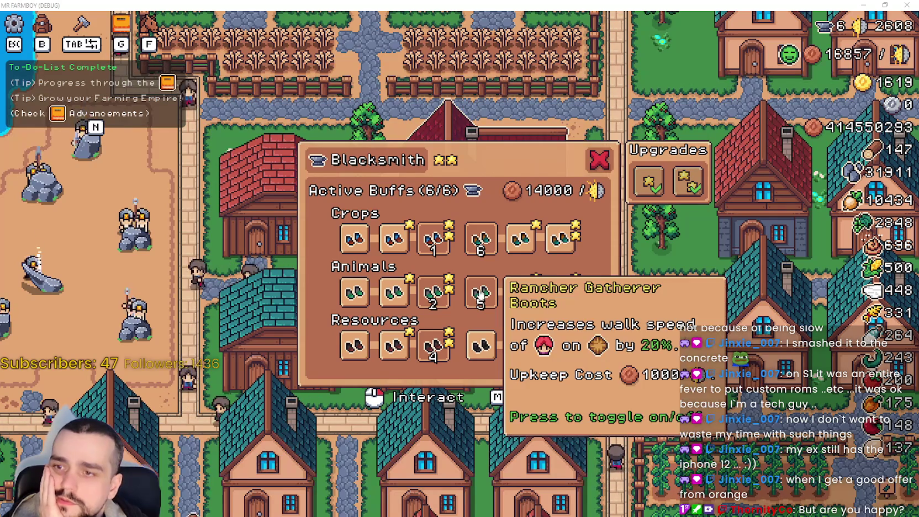
Step: Read the Blacksmith boot buff tooltips, then switch to the localization sheet in Chrome
{"action": "mouse_move", "coordinate": [474, 239]}
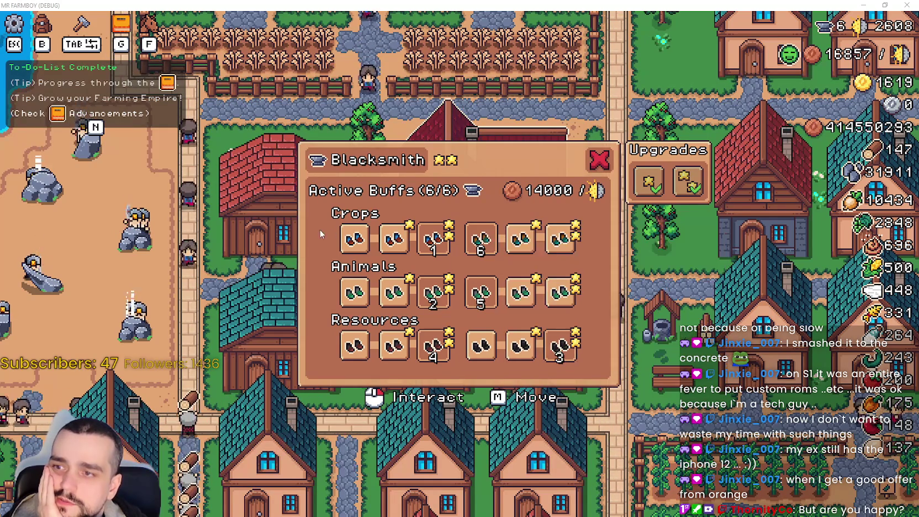
{"action": "mouse_move", "coordinate": [371, 239]}
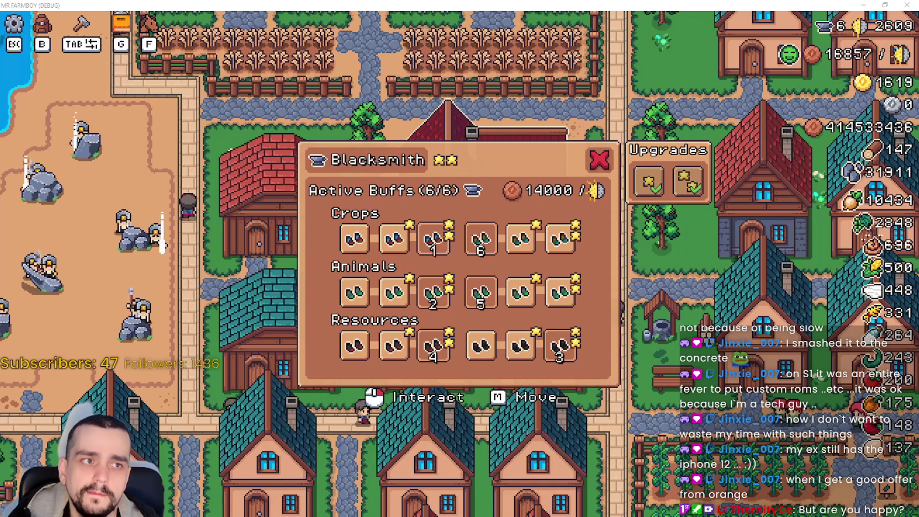
{"action": "key", "text": "alt+Tab"}
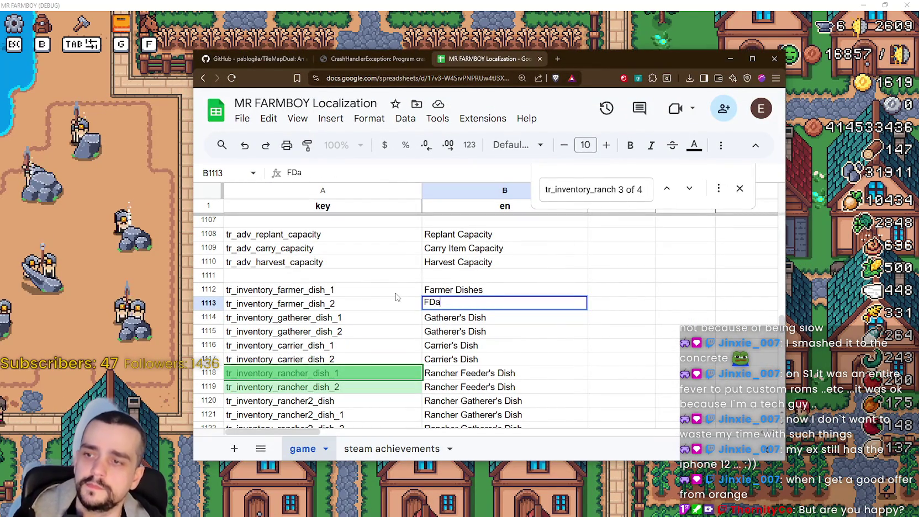
{"action": "type", "text": "armer Dishes"}
Step: Rename B1113–B1117 to Farmer Dishes, Gatherer Dishes and Carrier Dishes
{"action": "key", "text": "Return"}
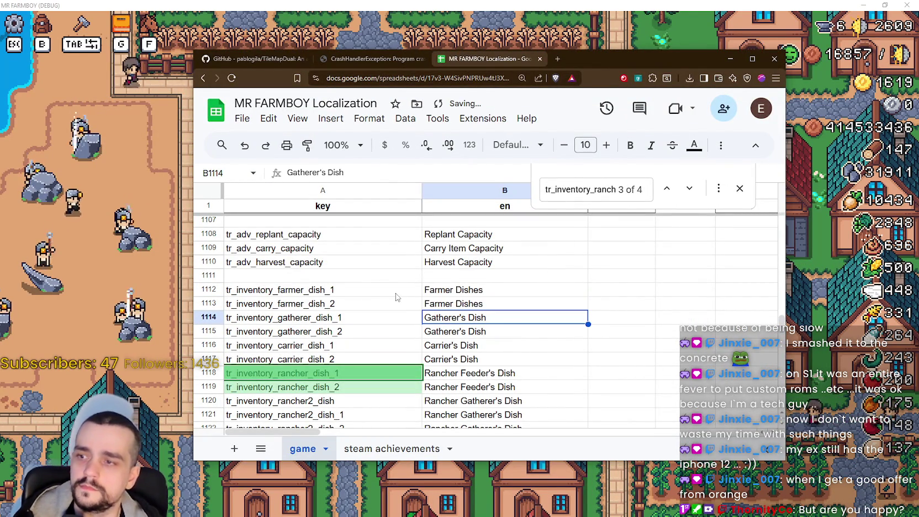
{"action": "double_click", "coordinate": [487, 319]}
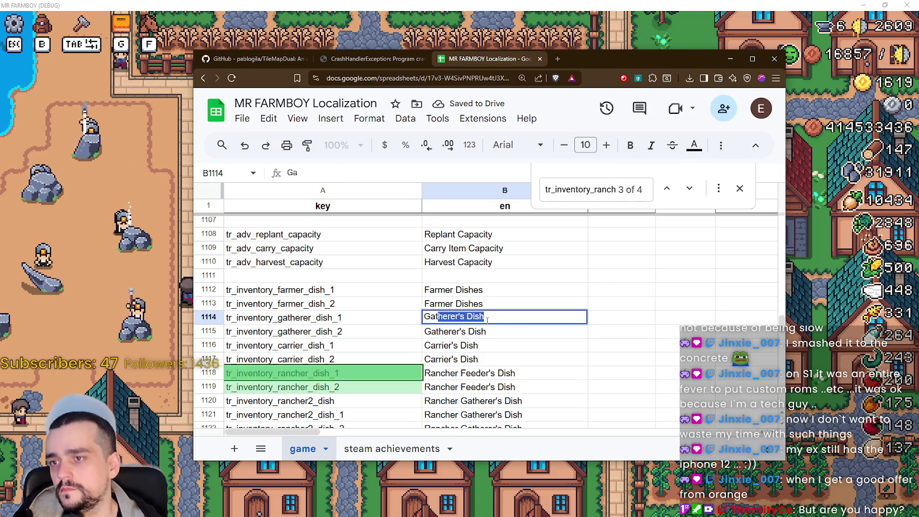
{"action": "type", "text": "herer Dishes"}
{"action": "key", "text": "Return"}
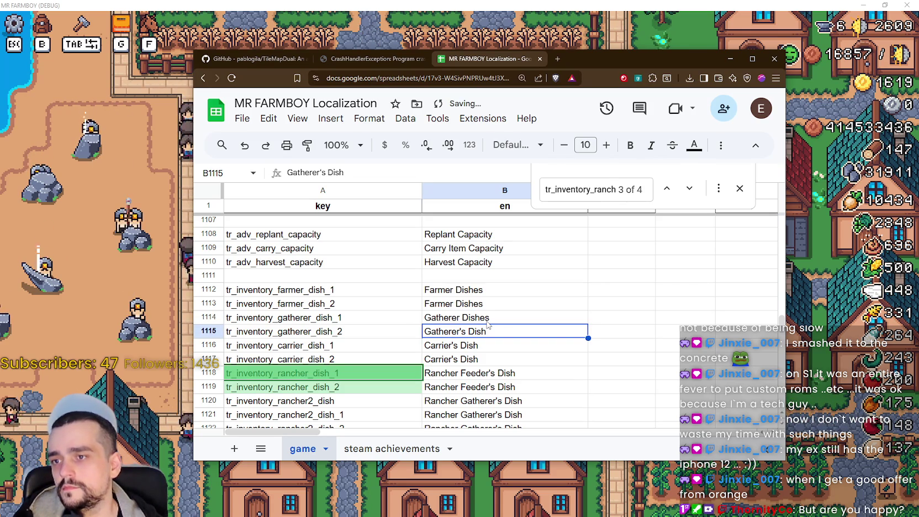
{"action": "type", "text": "G"}
{"action": "key", "text": "Return"}
{"action": "double_click", "coordinate": [483, 348]}
{"action": "key", "text": "BackSpace"}
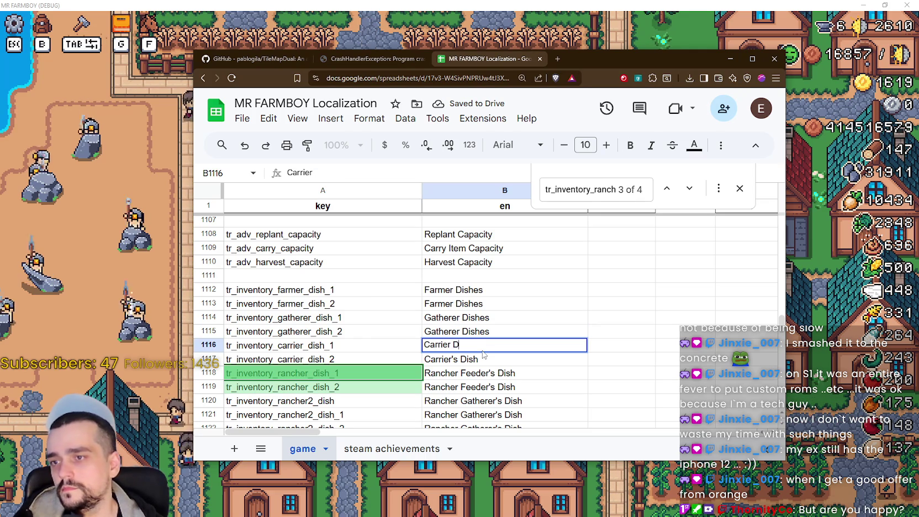
{"action": "type", "text": "ishe"}
{"action": "key", "text": "Return"}
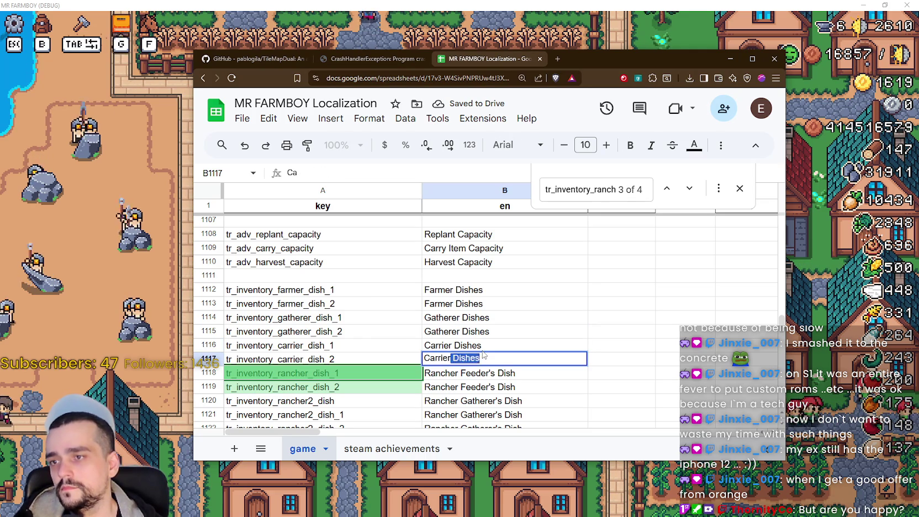
{"action": "type", "text": "Dis"}
{"action": "key", "text": "Return"}
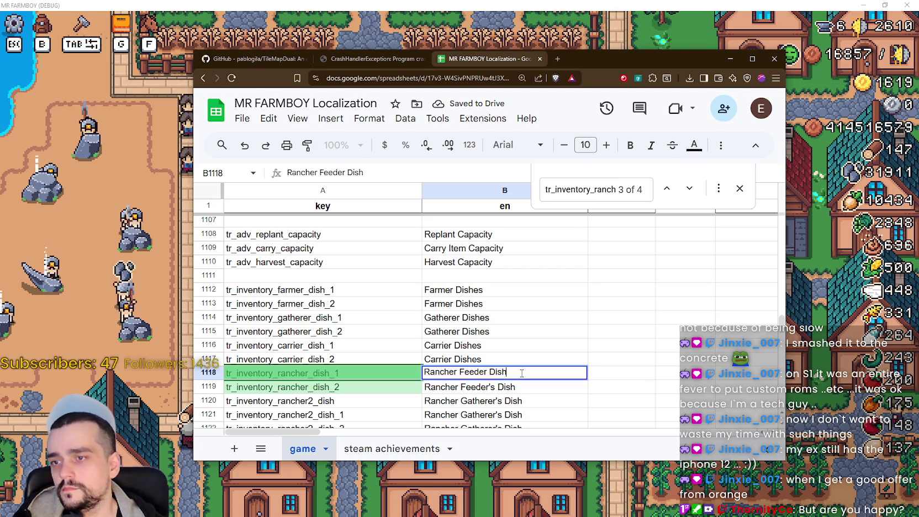
Step: Set B1118–B1119 to Rancher Feeder Dishes and B1120 to Rancher Gatherer Dishes
{"action": "key", "text": "BackSpace"}
{"action": "key", "text": "BackSpace"}
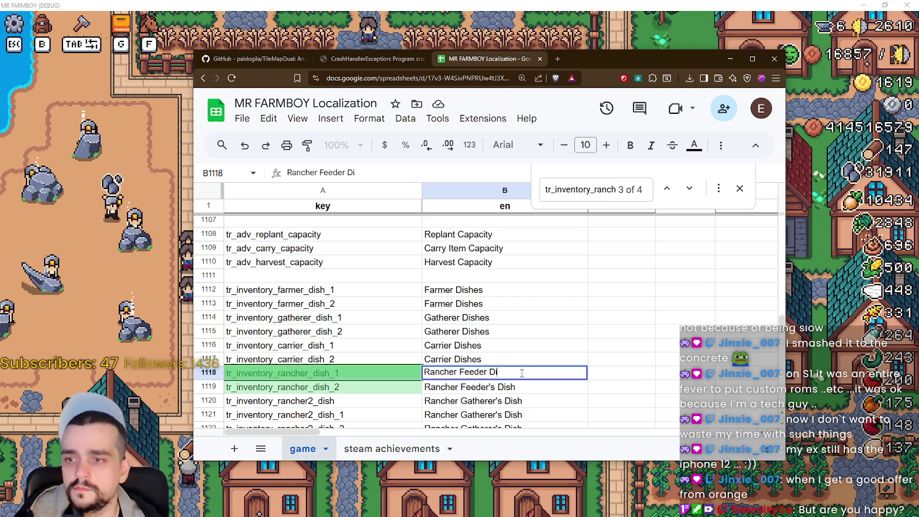
{"action": "type", "text": "hes"}
{"action": "key", "text": "Return"}
{"action": "left_click", "coordinate": [523, 376]}
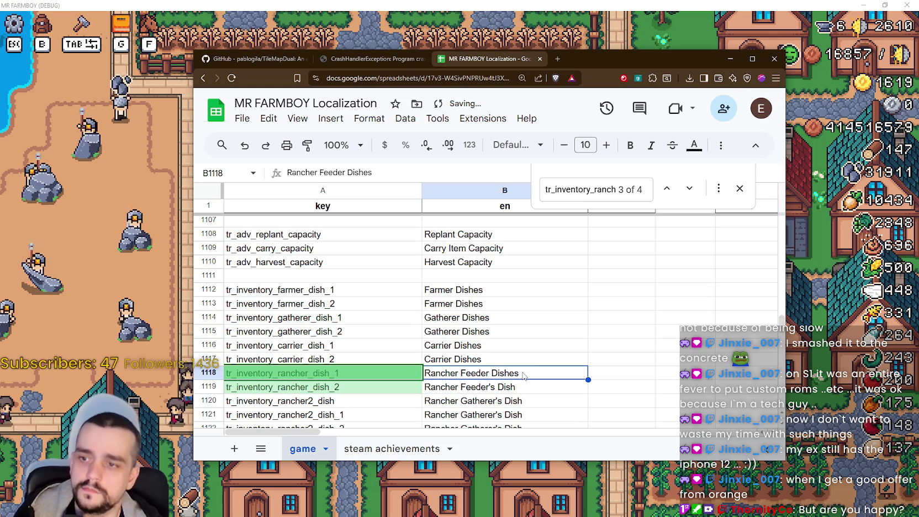
{"action": "key", "text": "ctrl+c"}
{"action": "left_click", "coordinate": [506, 390]}
{"action": "key", "text": "ctrl+v"}
{"action": "left_click", "coordinate": [506, 404]}
{"action": "key", "text": "Return"}
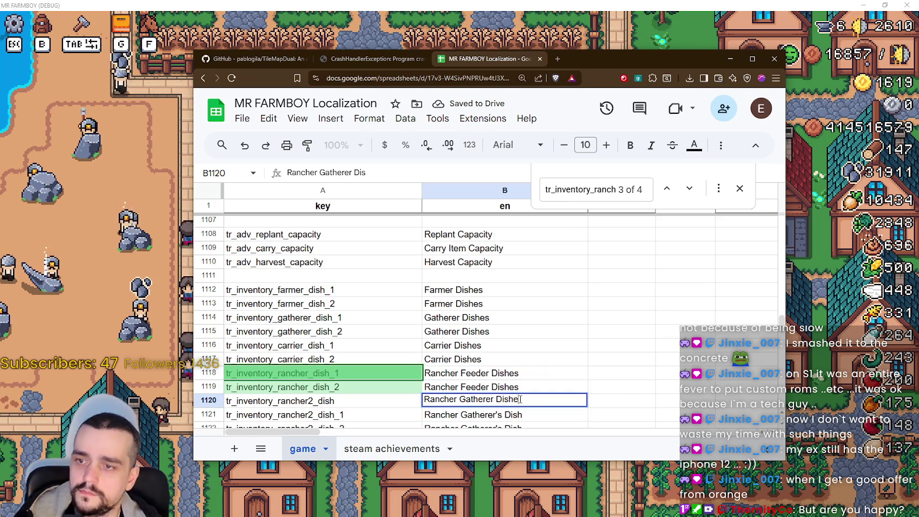
{"action": "type", "text": "s"}
{"action": "key", "text": "Return"}
{"action": "scroll", "coordinate": [525, 399], "scroll_direction": "down", "scroll_amount": 2}
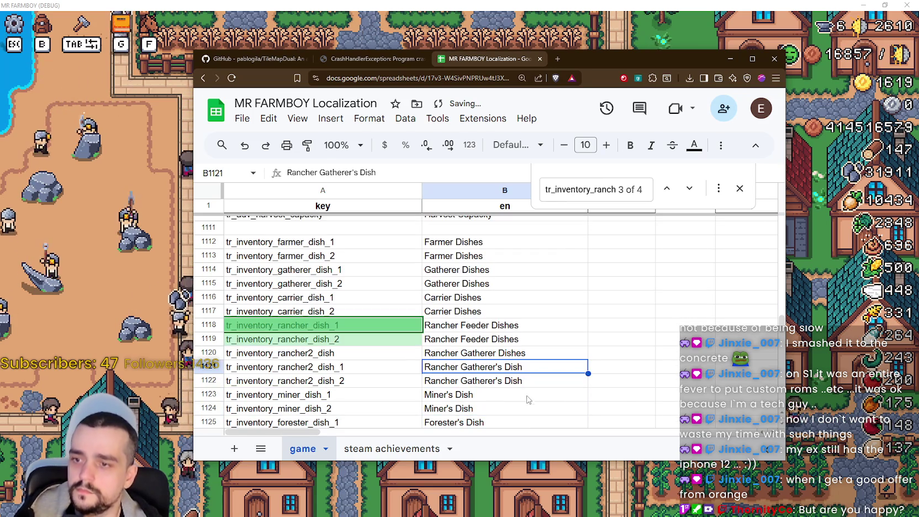
Step: Paste Rancher Gatherer Dishes into B1121–B1122 and rename B1123 to Miner Dishes
{"action": "key", "text": "ctrl+v"}
{"action": "left_click", "coordinate": [492, 385]}
{"action": "left_click", "coordinate": [497, 399]}
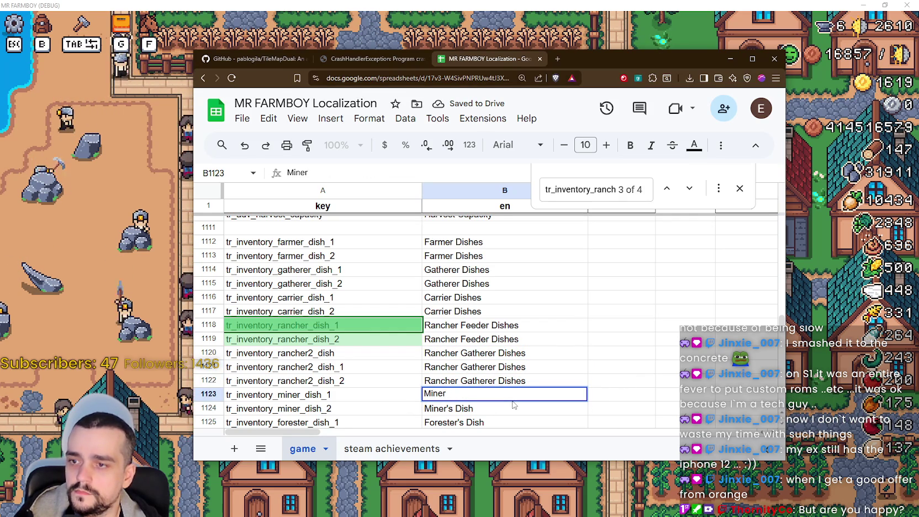
{"action": "type", "text": " Dishes"}
{"action": "key", "text": "Return"}
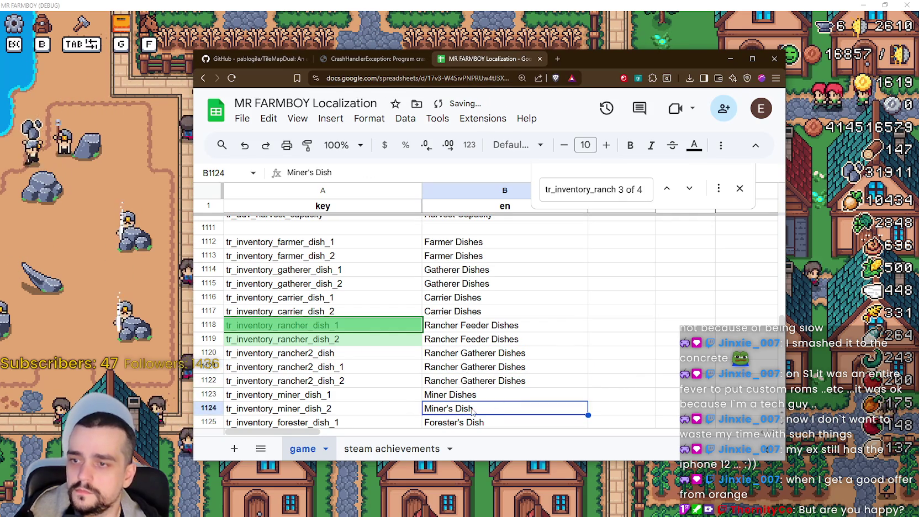
{"action": "double_click", "coordinate": [486, 408]}
{"action": "left_click", "coordinate": [472, 397]}
{"action": "double_click", "coordinate": [461, 394]}
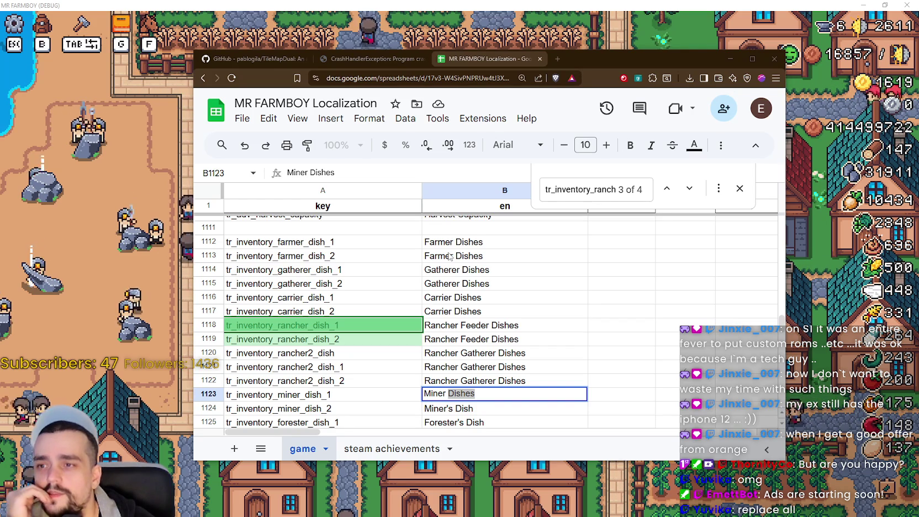
Step: Review the Rancher entries, then the Forester's and Villager's Dish rows 1125–1127
{"action": "key", "text": "ctrl+z"}
{"action": "left_click", "coordinate": [481, 344]}
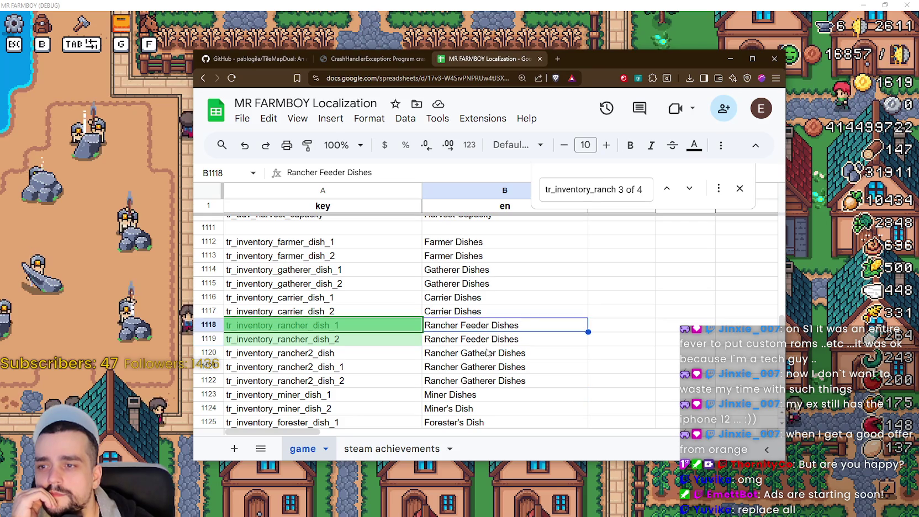
{"action": "left_click", "coordinate": [498, 353]}
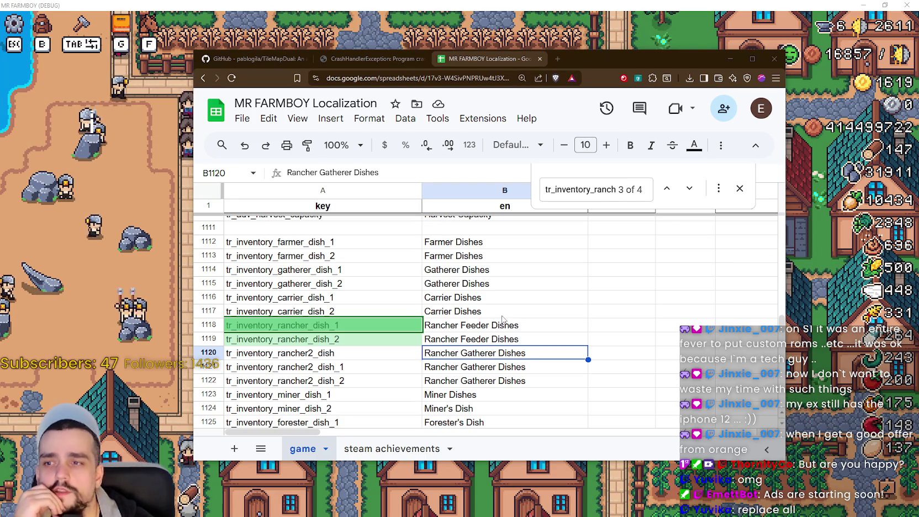
{"action": "left_click", "coordinate": [476, 326]}
{"action": "left_click", "coordinate": [494, 341]}
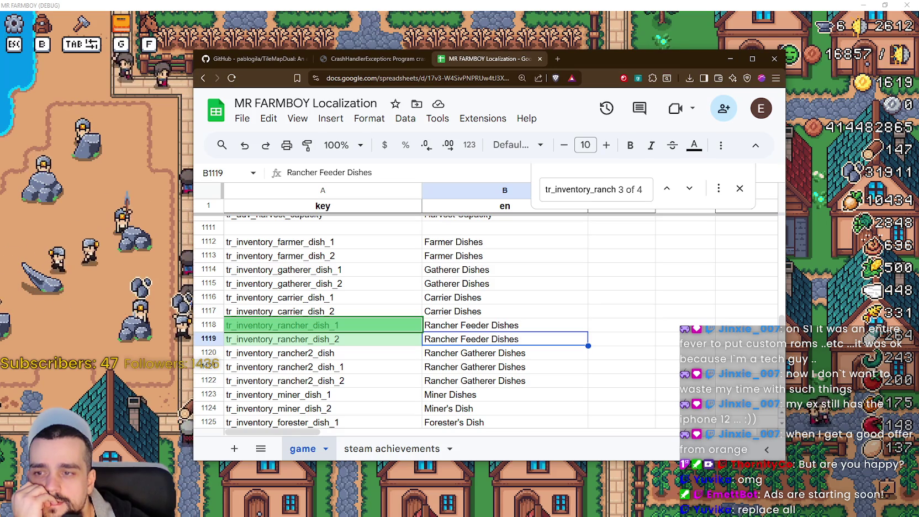
{"action": "scroll", "coordinate": [433, 322], "scroll_direction": "down", "scroll_amount": 2}
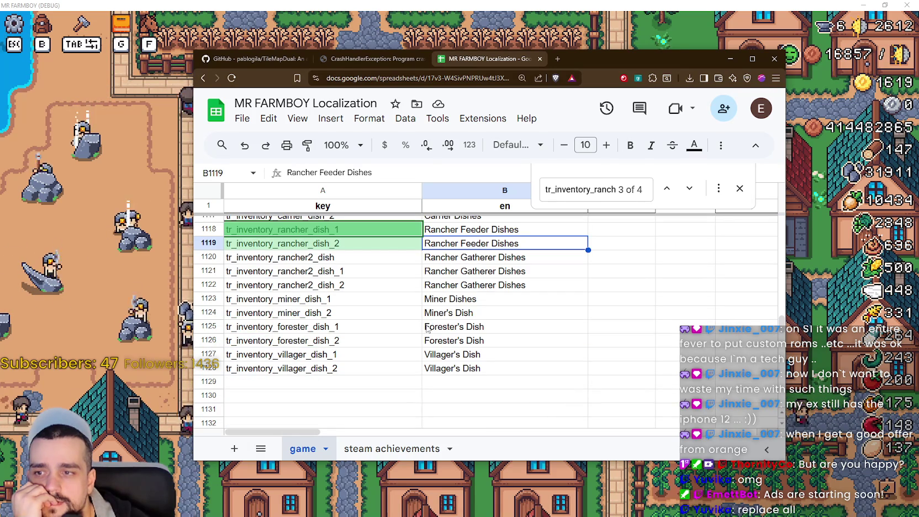
{"action": "left_click", "coordinate": [428, 327]}
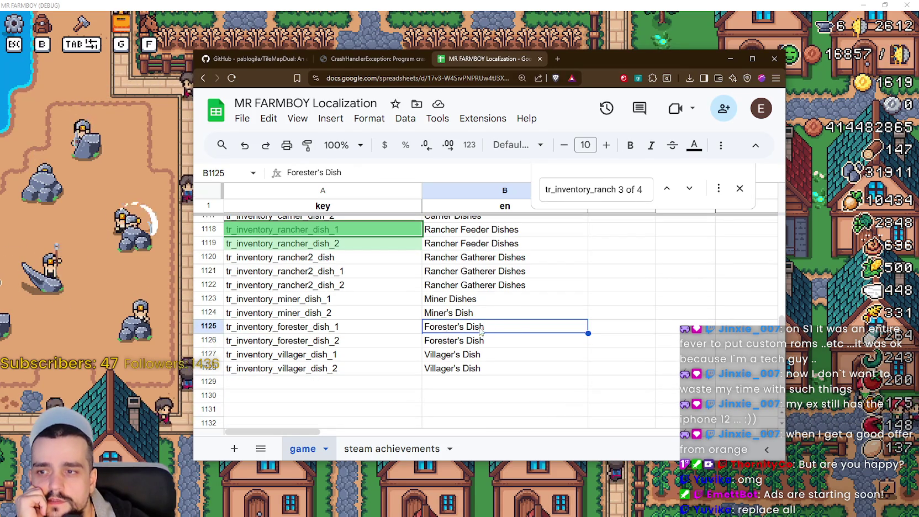
{"action": "left_click", "coordinate": [449, 341]}
{"action": "left_click", "coordinate": [449, 355]}
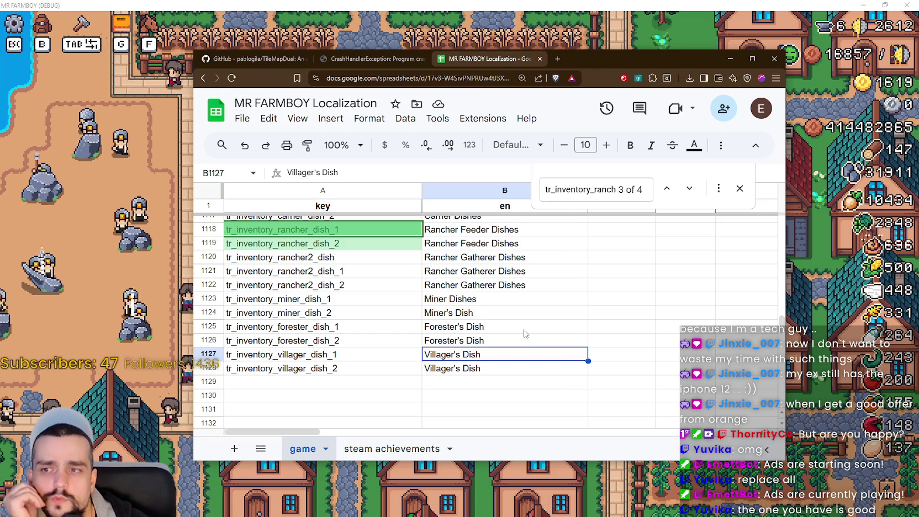
Step: Recheck Farmer through Carrier Dishes, then select Miner Dishes in B1123
{"action": "key", "text": "Up"}
{"action": "key", "text": "Up"}
{"action": "key", "text": "Up"}
{"action": "scroll", "coordinate": [596, 369], "scroll_direction": "up", "scroll_amount": 2}
{"action": "scroll", "coordinate": [472, 303], "scroll_direction": "up", "scroll_amount": 2}
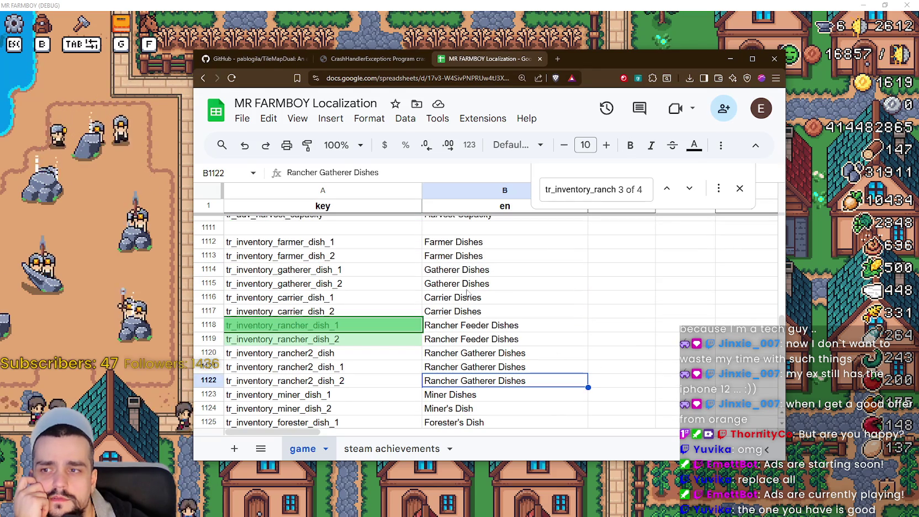
{"action": "left_click_drag", "start_coordinate": [457, 246], "coordinate": [456, 311]}
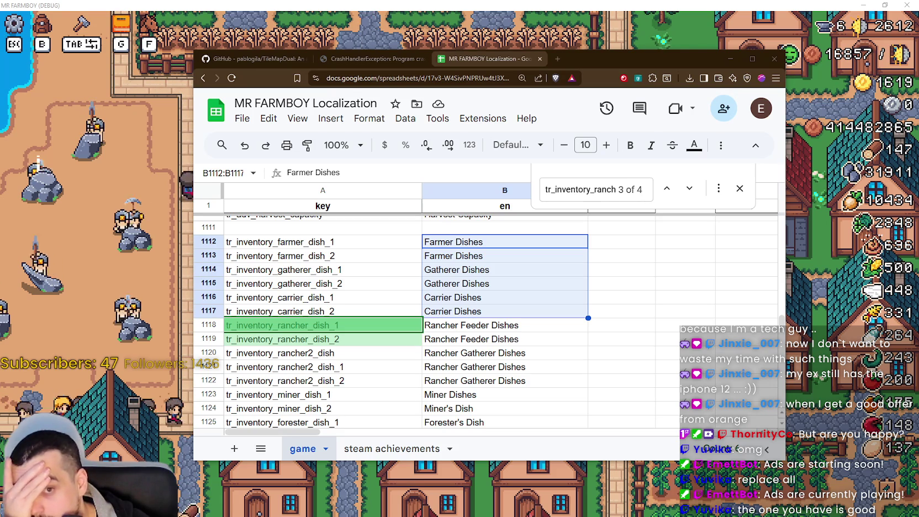
{"action": "left_click", "coordinate": [561, 327]}
{"action": "scroll", "coordinate": [563, 343], "scroll_direction": "down", "scroll_amount": 2}
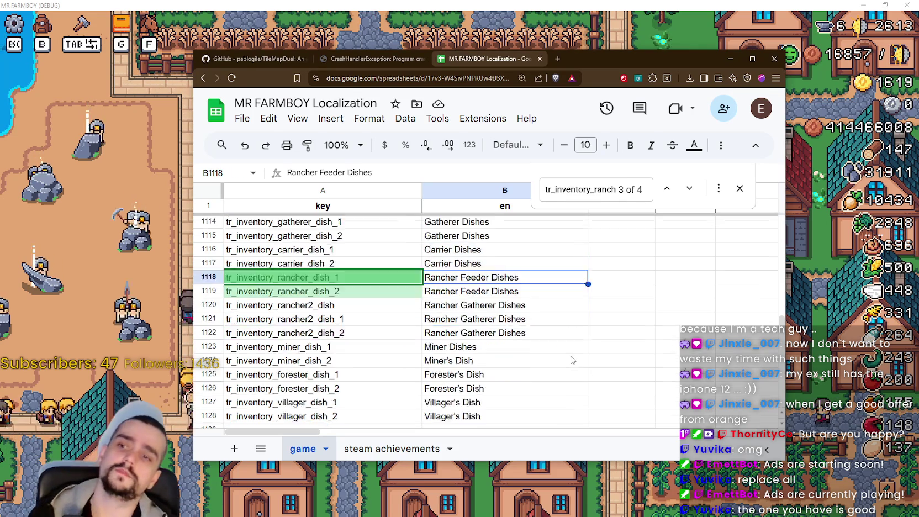
{"action": "left_click", "coordinate": [498, 348]}
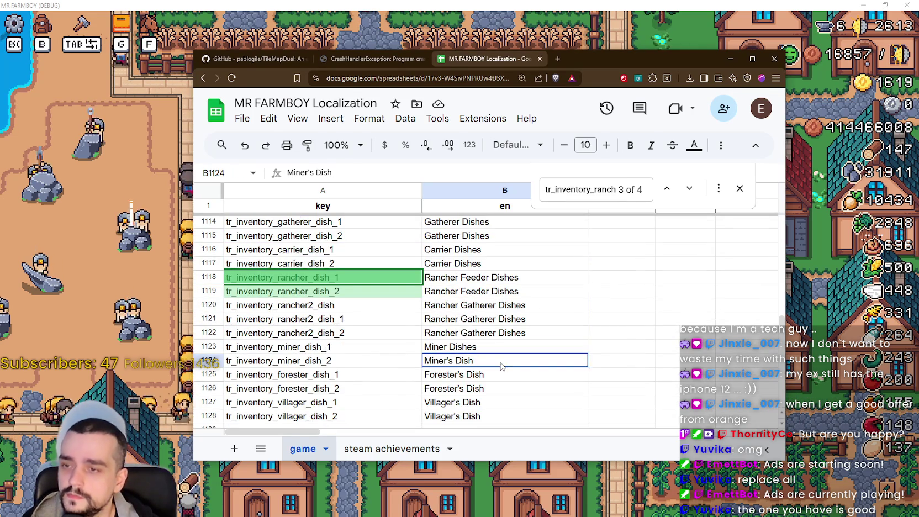
Step: Copy Miner Dishes from B1123 into B1124
{"action": "key", "text": "Up"}
{"action": "key", "text": "ctrl+c"}
{"action": "key", "text": "Down"}
{"action": "key", "text": "ctrl+v"}
Step: Rename B1125 and B1126 to Forester Dishes
{"action": "left_click", "coordinate": [486, 375]}
{"action": "double_click", "coordinate": [583, 373]}
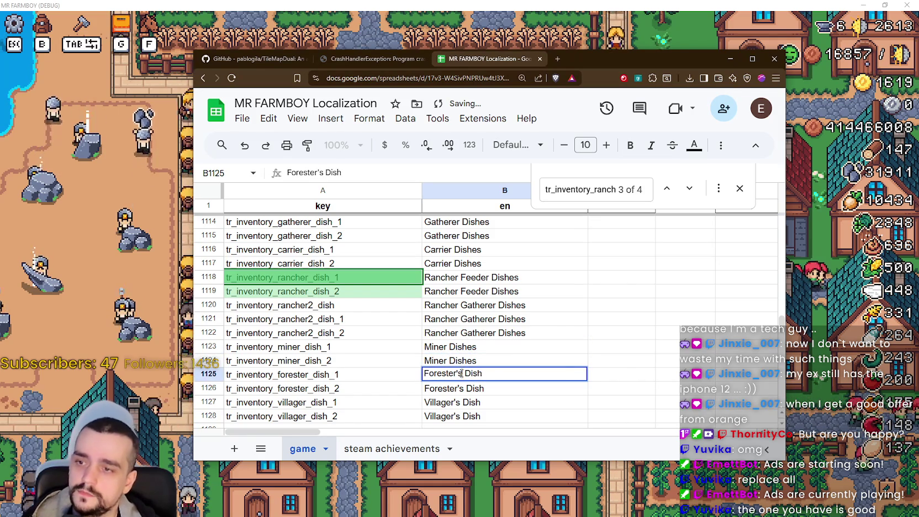
{"action": "key", "text": "Left"}
{"action": "key", "text": "Left"}
{"action": "key", "text": "Left"}
{"action": "key", "text": "shift+Left"}
{"action": "key", "text": "BackSpace"}
{"action": "key", "text": "BackSpace"}
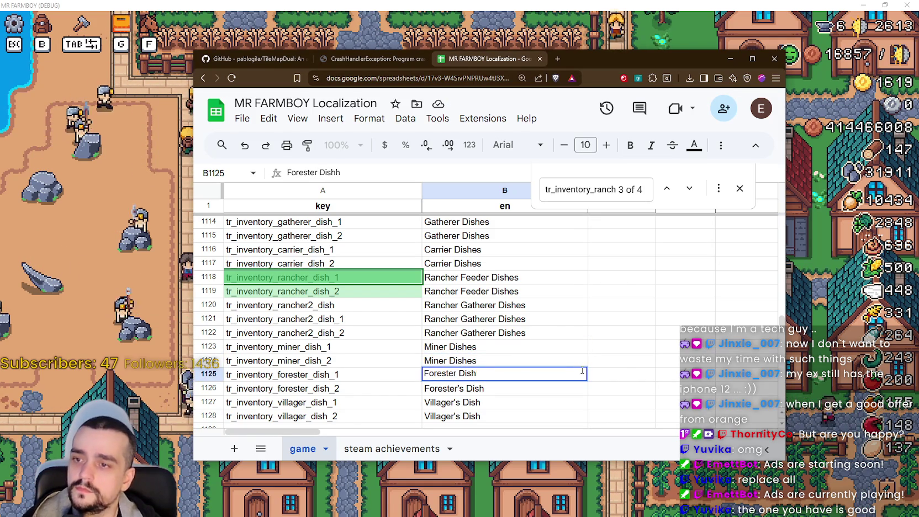
{"action": "key", "text": "Return"}
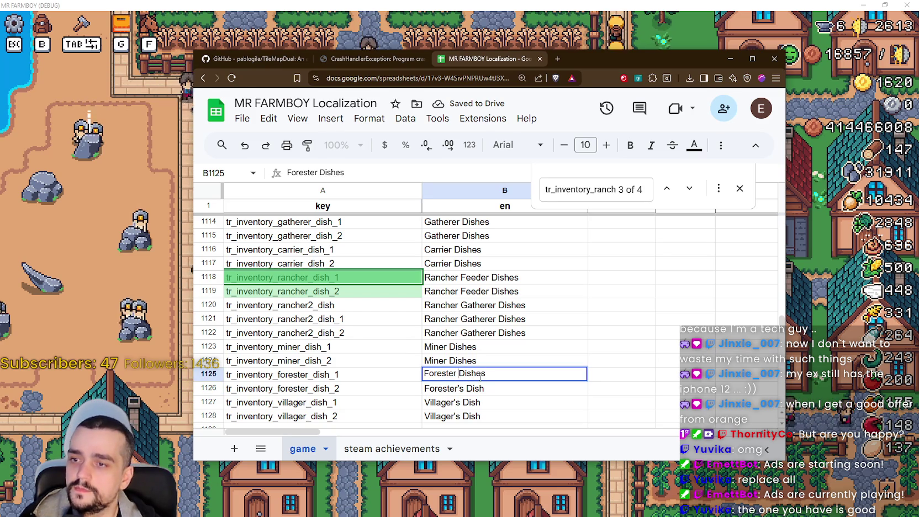
{"action": "double_click", "coordinate": [470, 374]}
{"action": "key", "text": "ctrl+a"}
{"action": "key", "text": "Return"}
Step: Rename B1127 and B1128 to Villager Dishes, then jump to the rancher dish match near row 756
{"action": "double_click", "coordinate": [472, 407]}
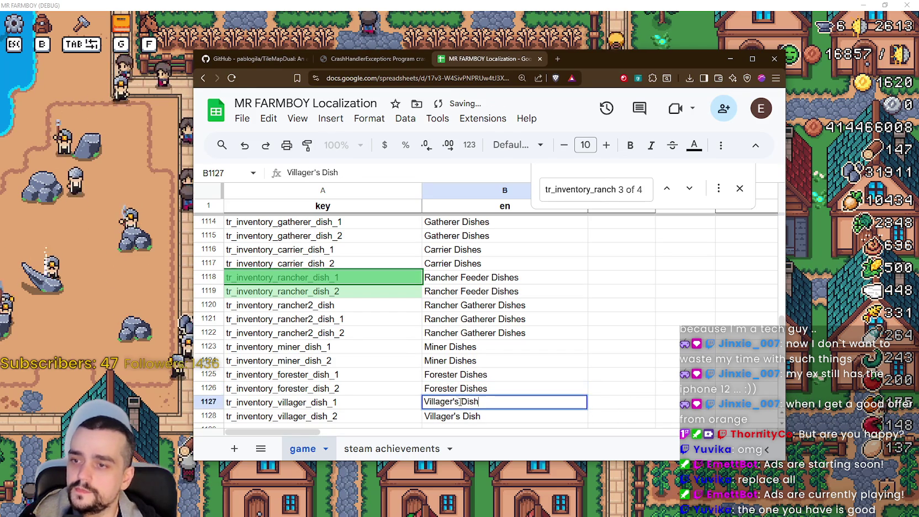
{"action": "key", "text": "BackSpace"}
{"action": "key", "text": "BackSpace"}
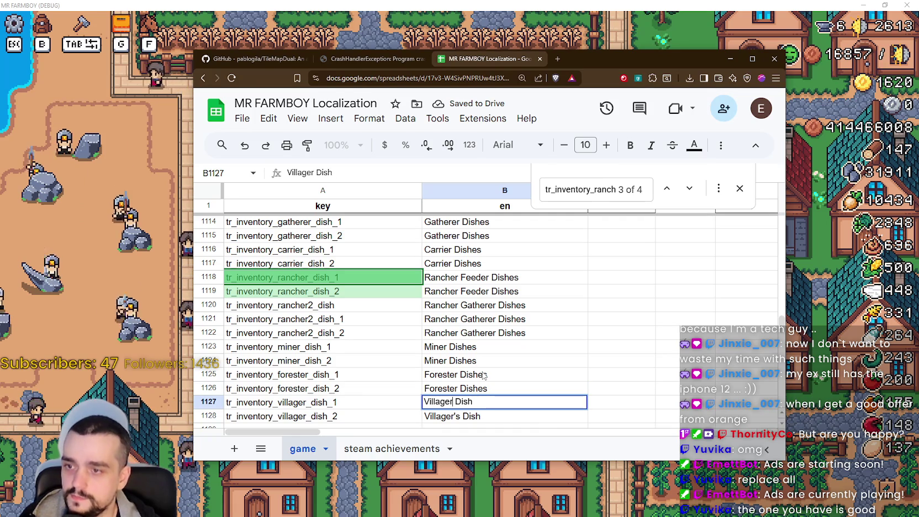
{"action": "key", "text": "Return"}
{"action": "left_click", "coordinate": [479, 408]}
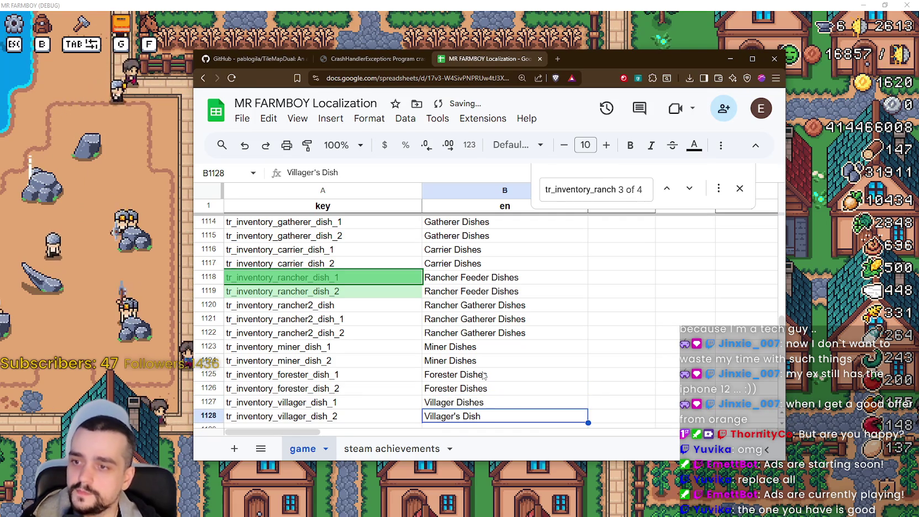
{"action": "left_click", "coordinate": [470, 419]}
{"action": "key", "text": "ctrl+v"}
{"action": "scroll", "coordinate": [500, 402], "scroll_direction": "down", "scroll_amount": 1}
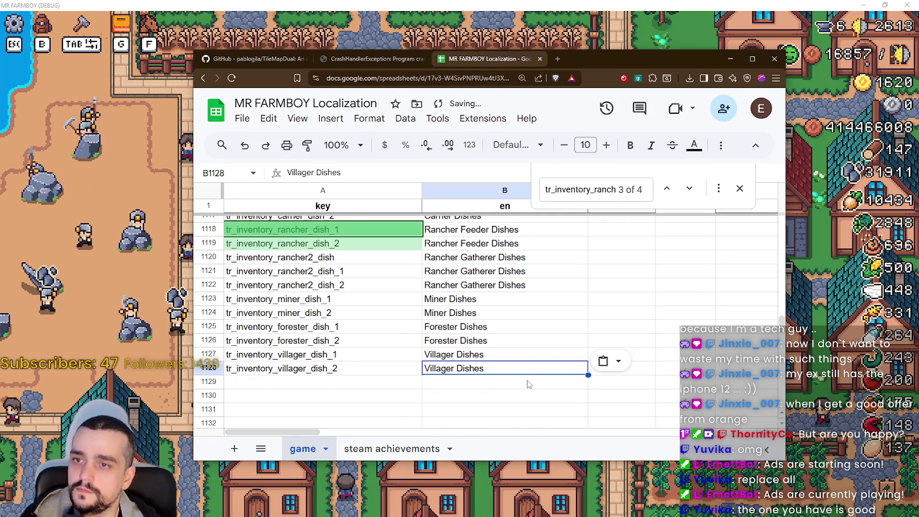
{"action": "left_click", "coordinate": [667, 190]}
Step: Rename B750 to Farmer Dishes and B752 to Gatherer Dishes
{"action": "scroll", "coordinate": [488, 310], "scroll_direction": "up", "scroll_amount": 5}
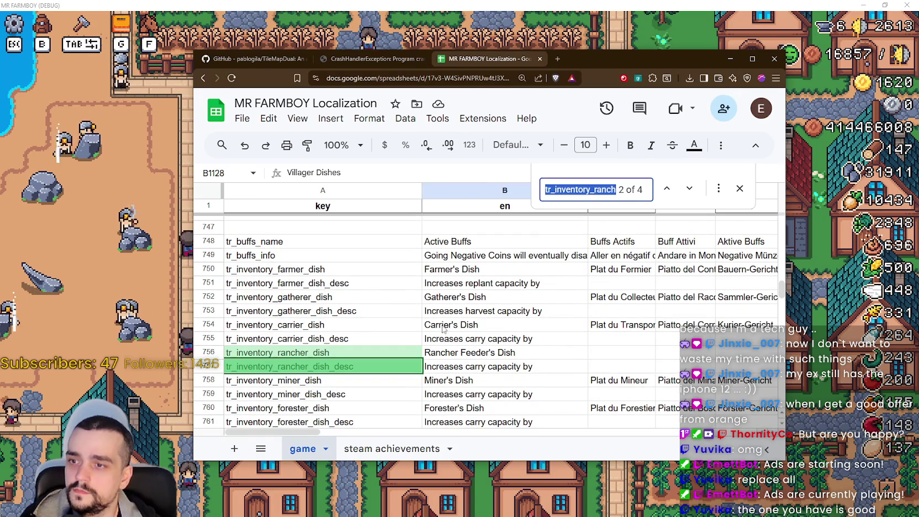
{"action": "double_click", "coordinate": [492, 269]}
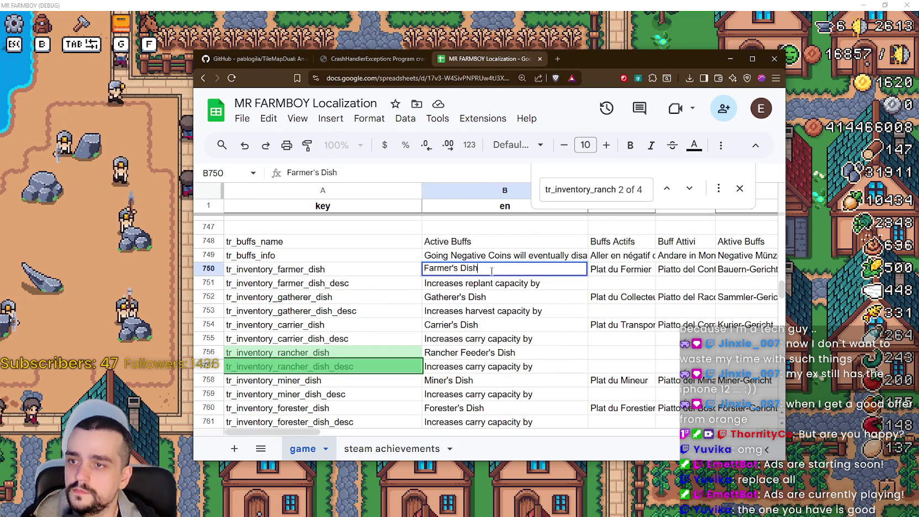
{"action": "left_click", "coordinate": [462, 269]}
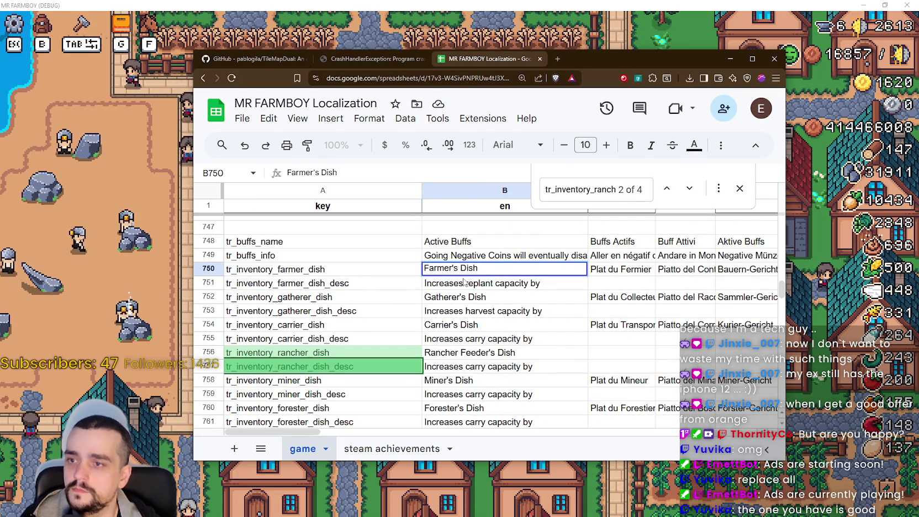
{"action": "key", "text": "BackSpace"}
{"action": "key", "text": "BackSpace"}
{"action": "key", "text": "Right"}
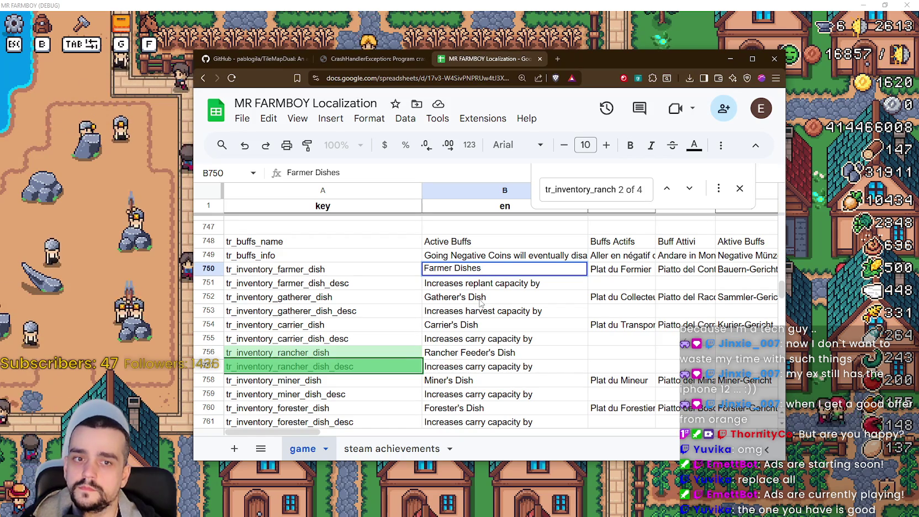
{"action": "left_click", "coordinate": [481, 301]}
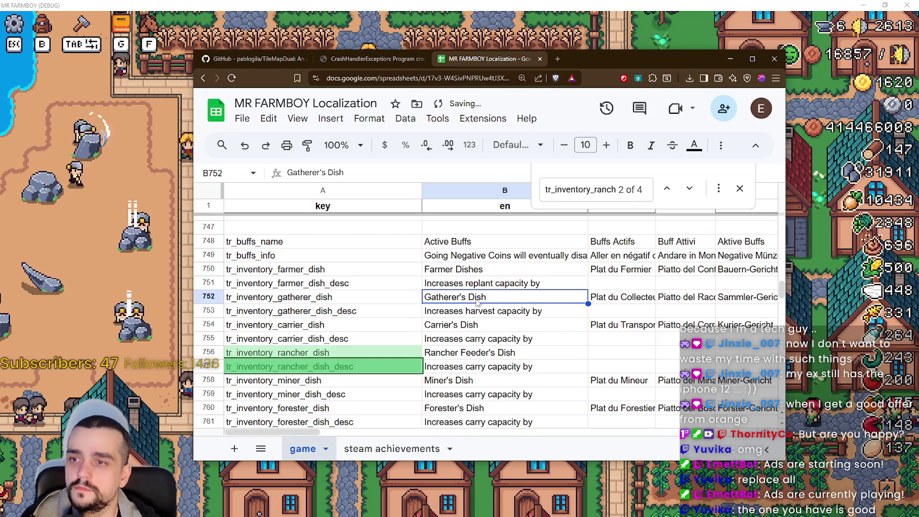
{"action": "double_click", "coordinate": [470, 298]}
{"action": "key", "text": "BackSpace"}
{"action": "key", "text": "BackSpace"}
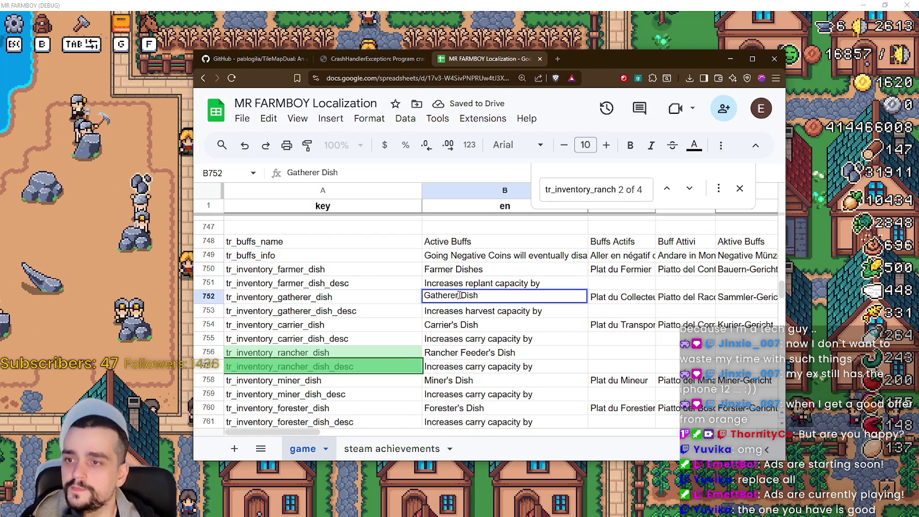
{"action": "key", "text": "Return"}
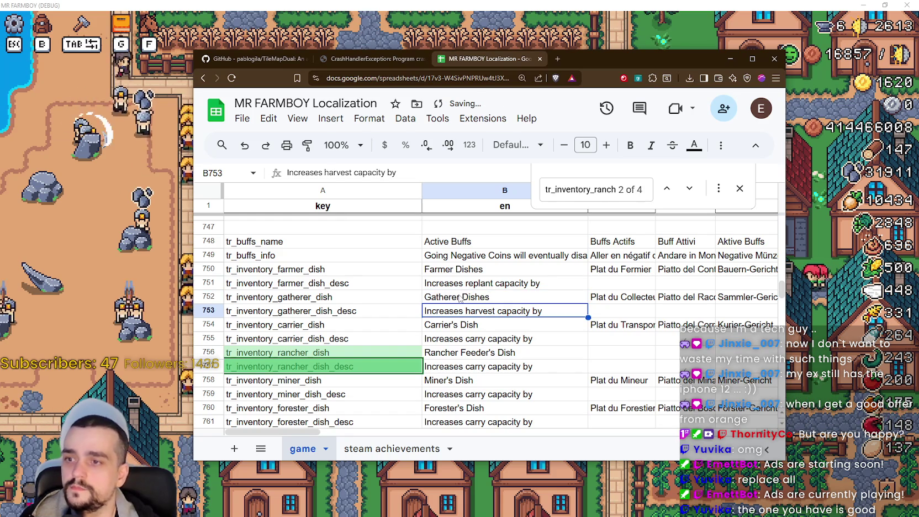
Step: Change B754–B758 to Carrier, Rancher Feeder and Miner Dishes, leaving B760's Forester's Dish unchanged
{"action": "left_click", "coordinate": [467, 326]}
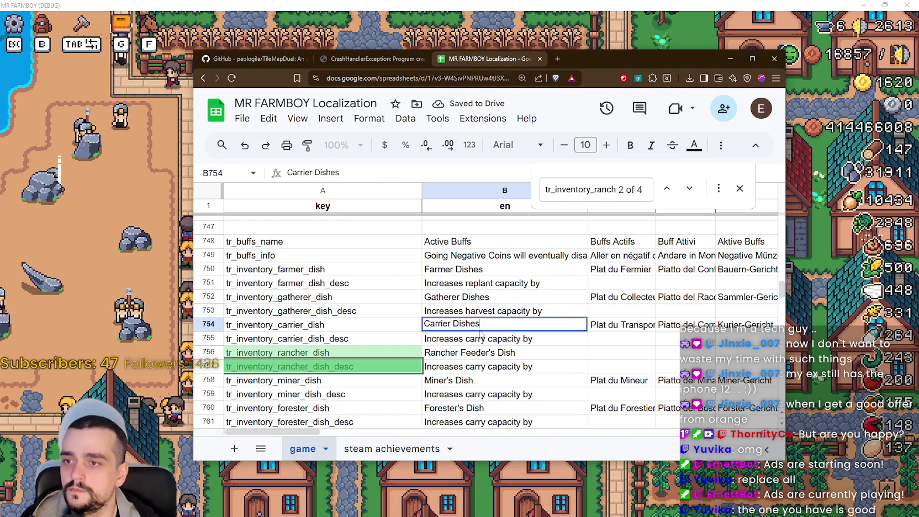
{"action": "key", "text": "Return"}
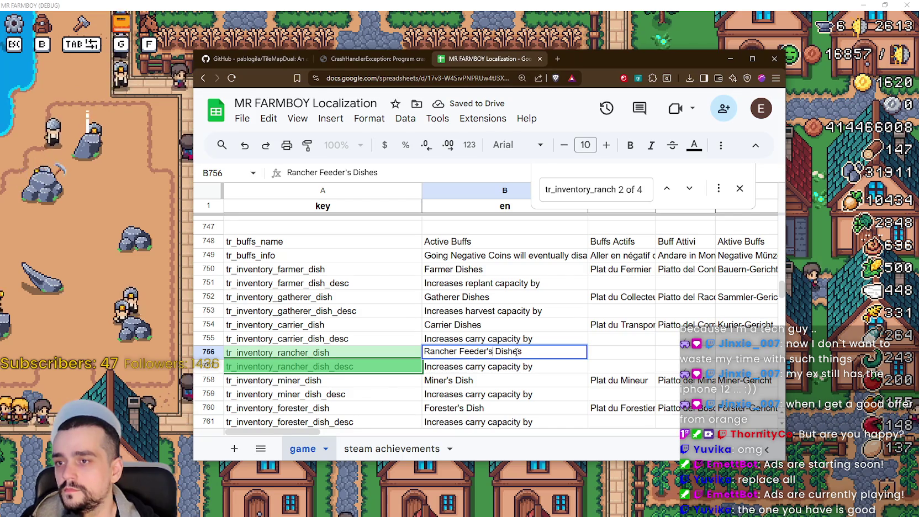
{"action": "left_click", "coordinate": [464, 382]}
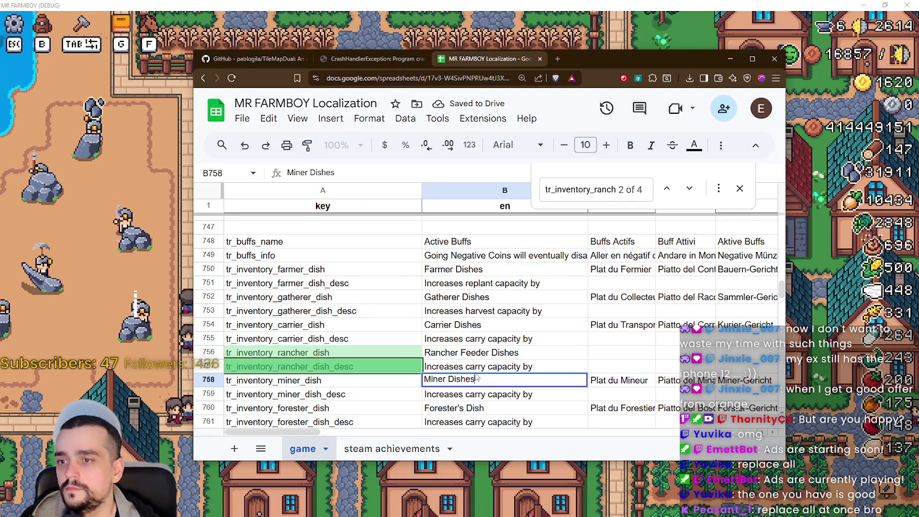
{"action": "key", "text": "Return"}
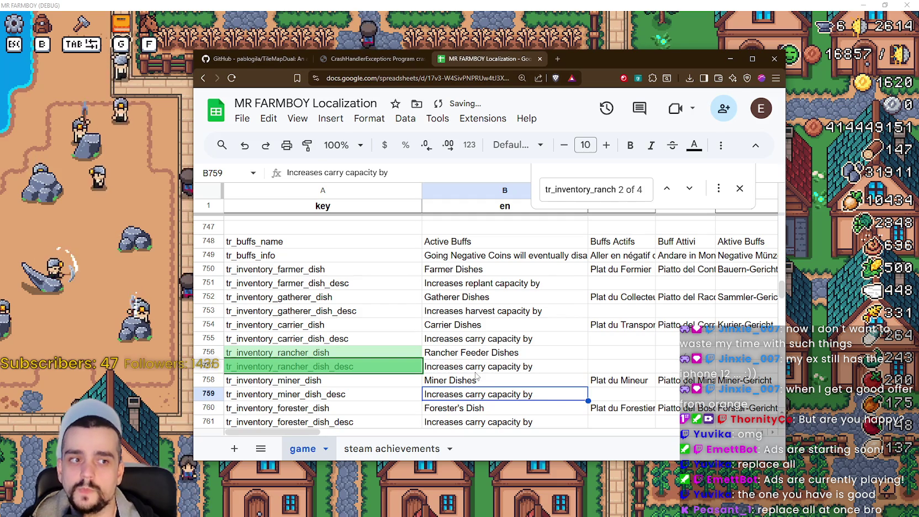
{"action": "scroll", "coordinate": [475, 375], "scroll_direction": "down", "scroll_amount": 1}
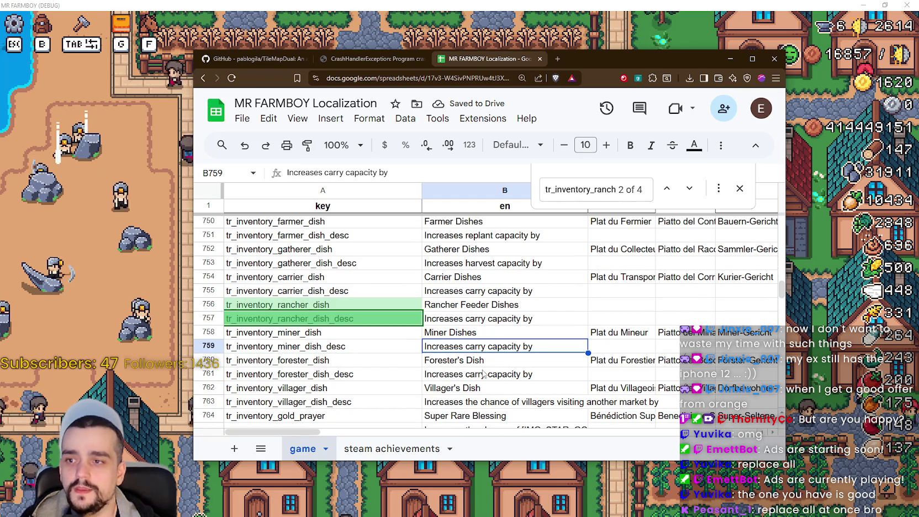
{"action": "double_click", "coordinate": [466, 359]}
{"action": "key", "text": "Escape"}
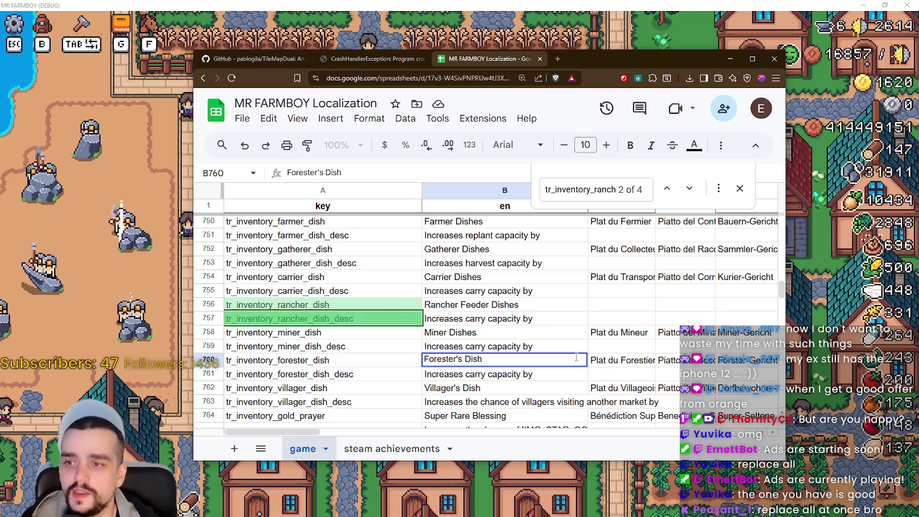
{"action": "left_click", "coordinate": [455, 334]}
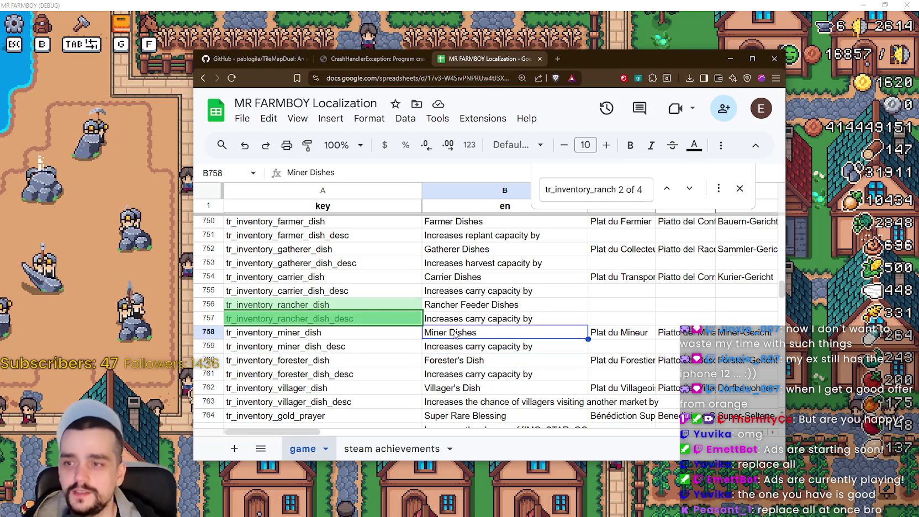
Step: Rename Forester's Dish in B760 to 'Forester Dishes', fixing a stray trailing s
{"action": "double_click", "coordinate": [477, 361]}
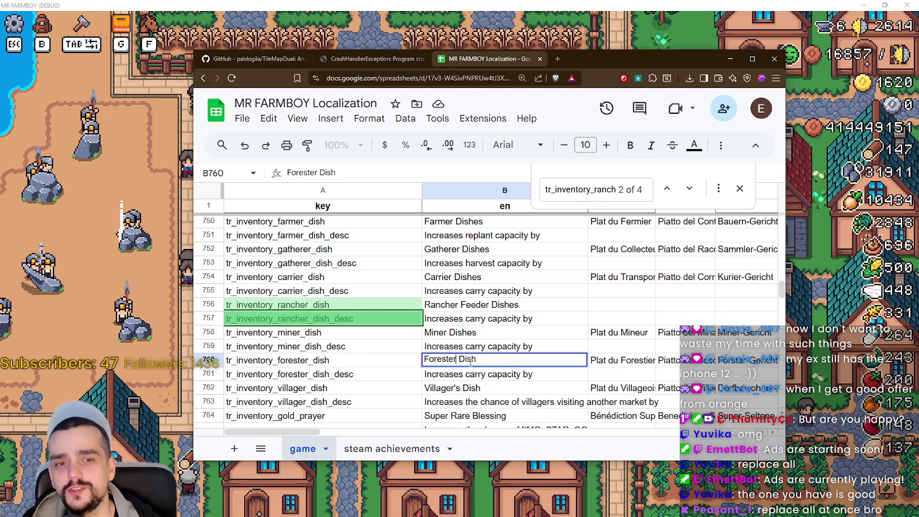
{"action": "key", "text": "End"}
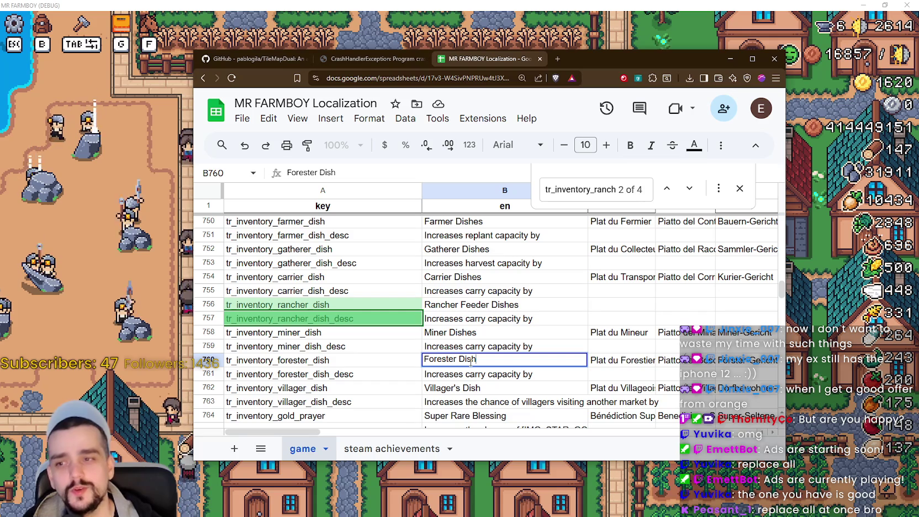
{"action": "type", "text": "s"}
{"action": "key", "text": "Return"}
{"action": "double_click", "coordinate": [481, 360]}
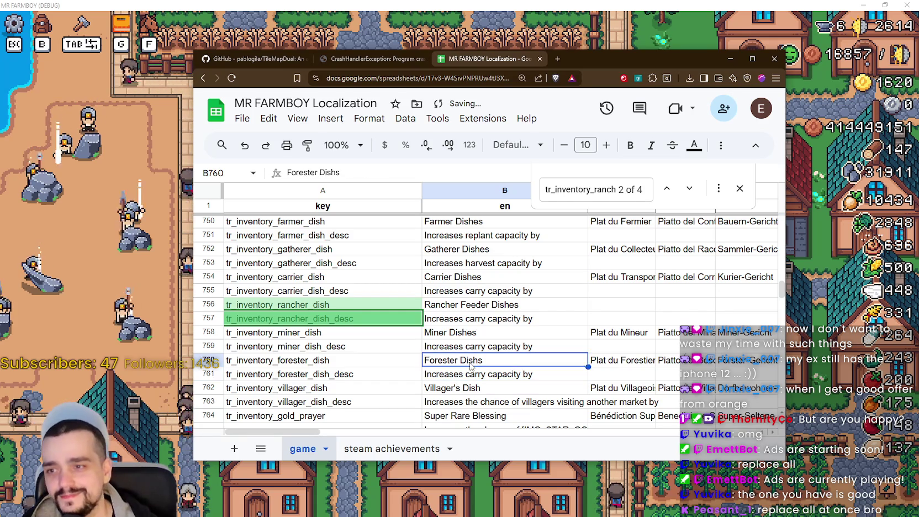
{"action": "key", "text": "BackSpace"}
{"action": "type", "text": "es"}
{"action": "key", "text": "Return"}
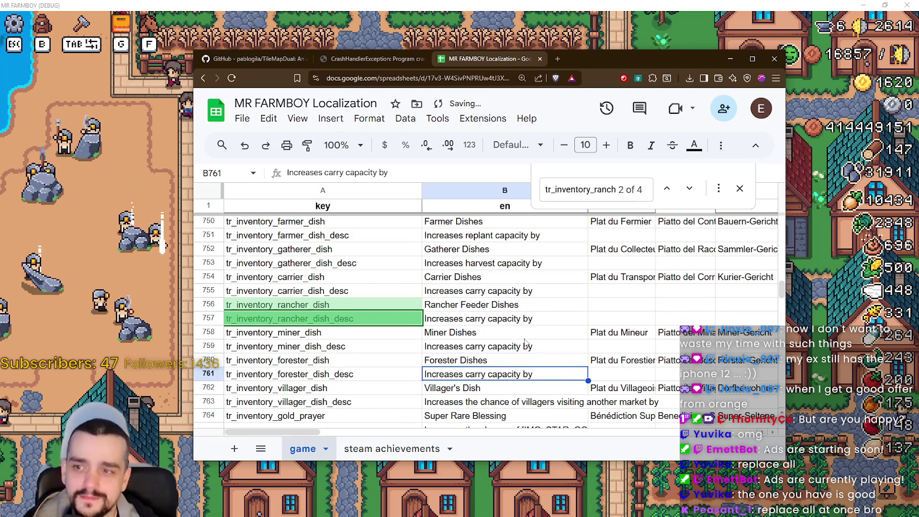
Step: Rename B762 to 'Villager Dishes', check the row, and minimize the browser
{"action": "scroll", "coordinate": [523, 337], "scroll_direction": "down", "scroll_amount": 2}
{"action": "double_click", "coordinate": [454, 291]}
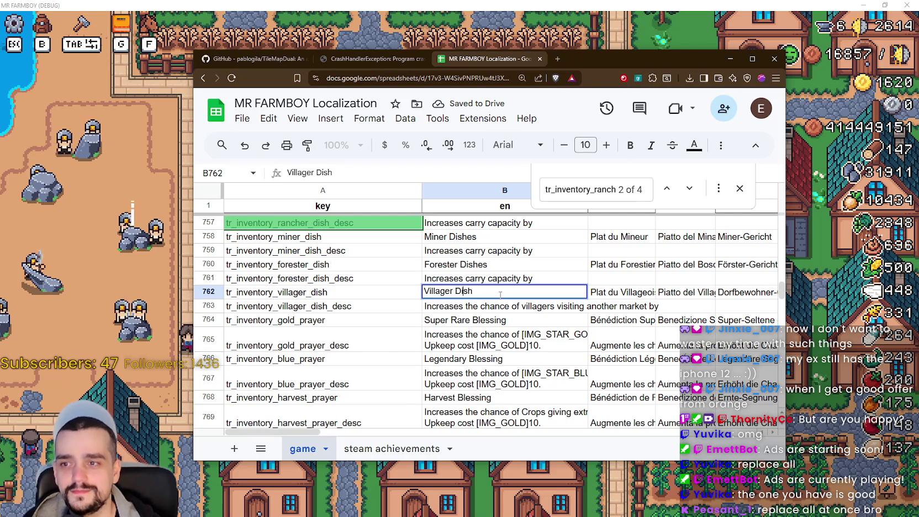
{"action": "type", "text": "es"}
{"action": "key", "text": "Return"}
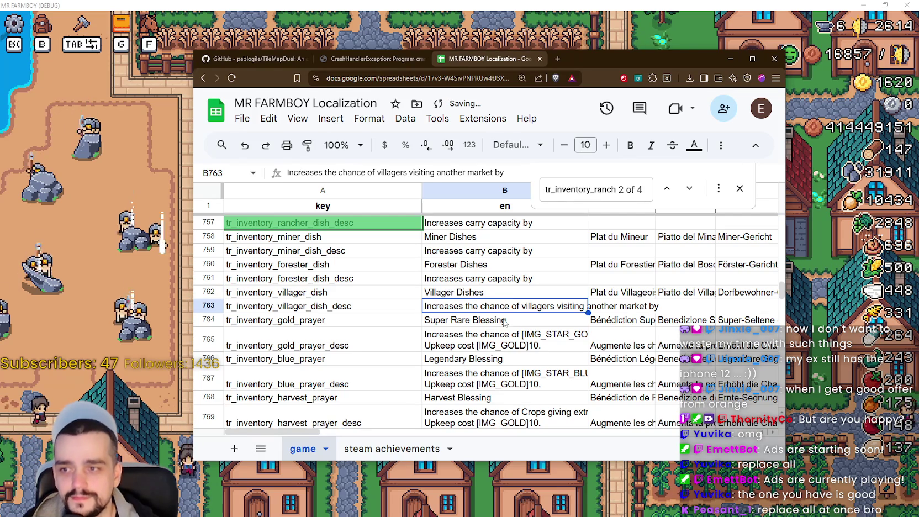
{"action": "left_click", "coordinate": [504, 321]}
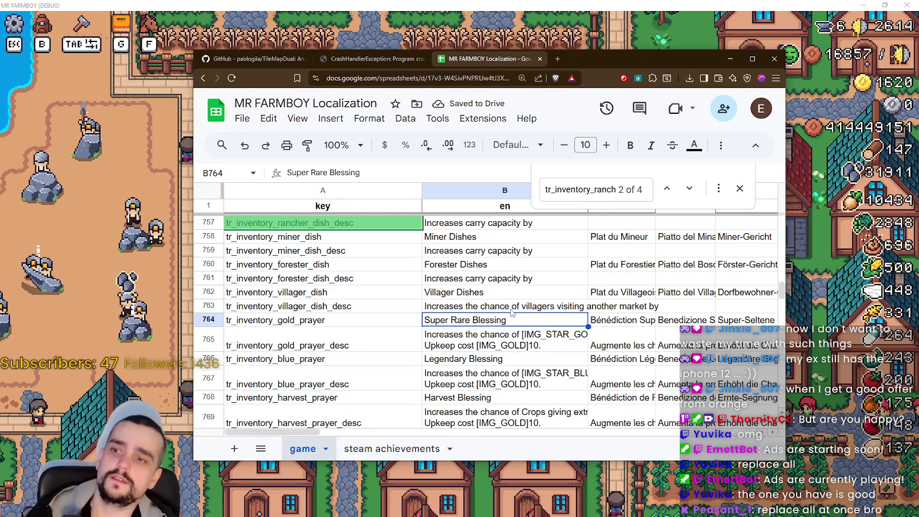
{"action": "left_click", "coordinate": [324, 310]}
{"action": "left_click", "coordinate": [504, 293]}
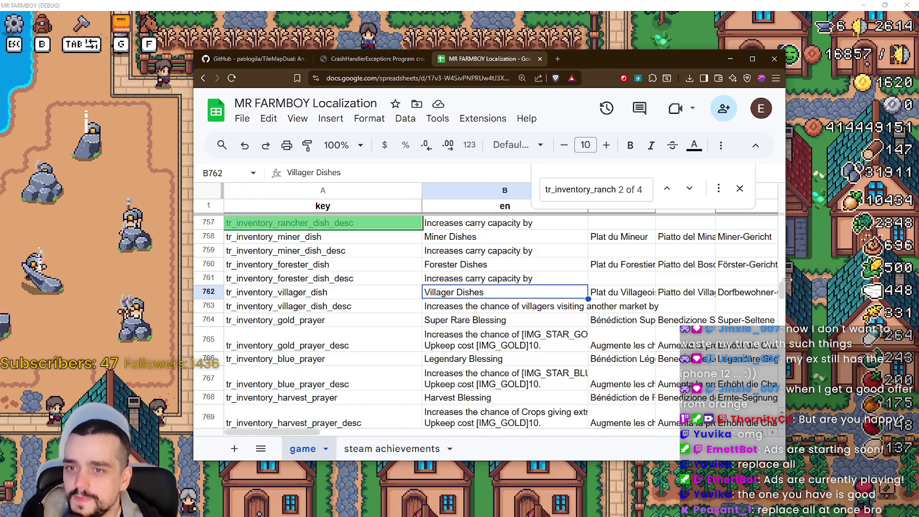
{"action": "left_click", "coordinate": [731, 59]}
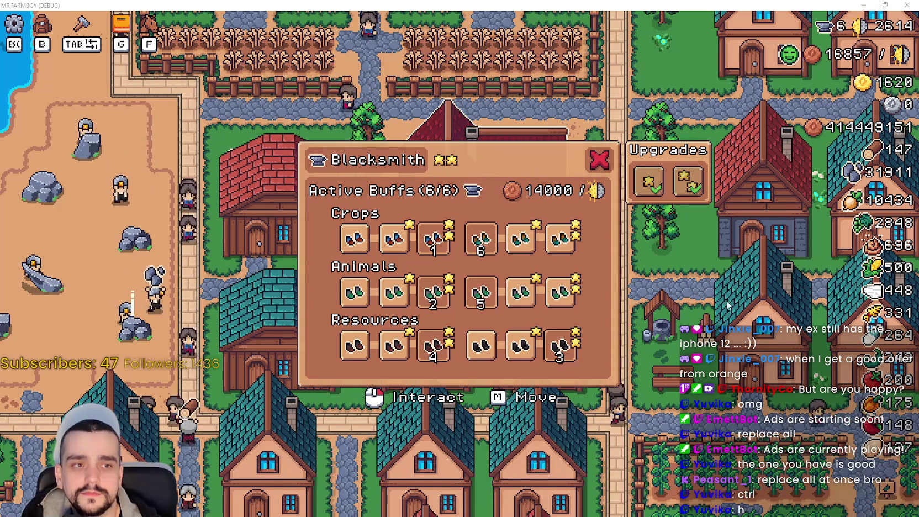
Step: Take the game out of full screen and stop the running debug game with F8
{"action": "key", "text": "super+Down"}
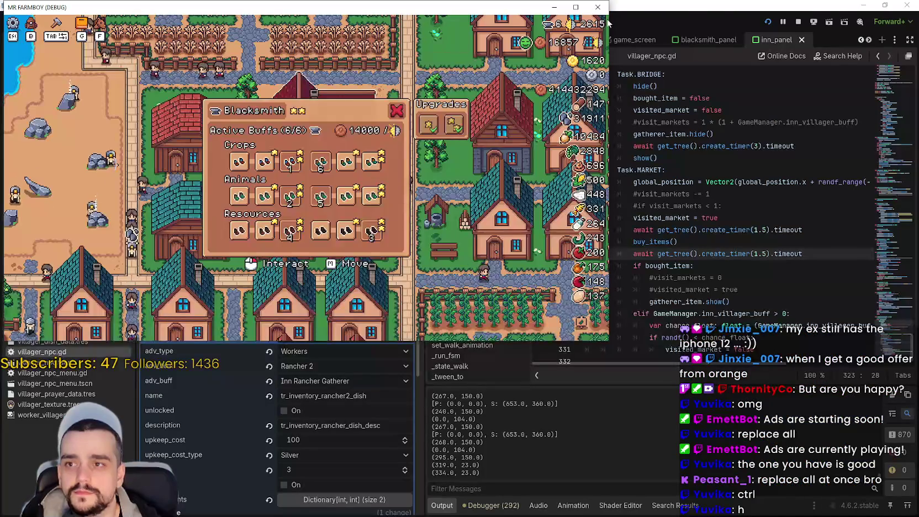
{"action": "key", "text": "F8"}
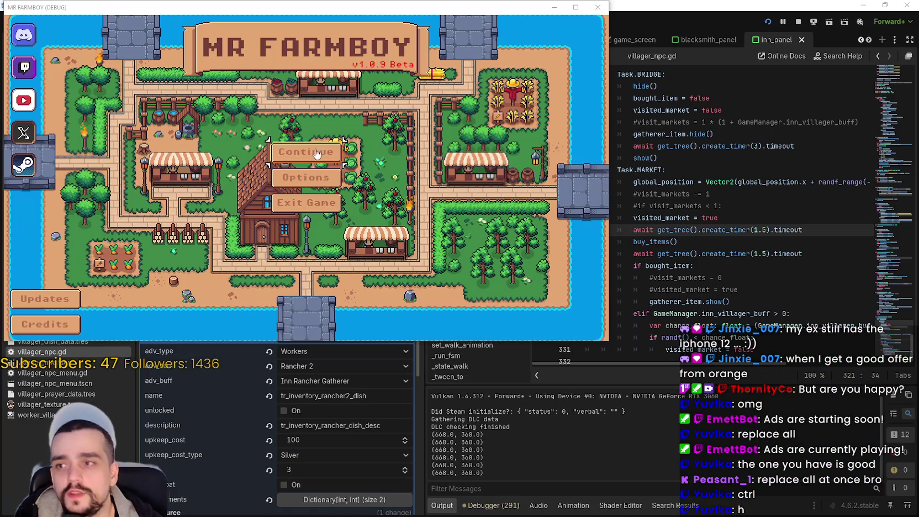
Step: Load the saved game via Continue, then switch back to the localization sheet
{"action": "left_click", "coordinate": [317, 154]}
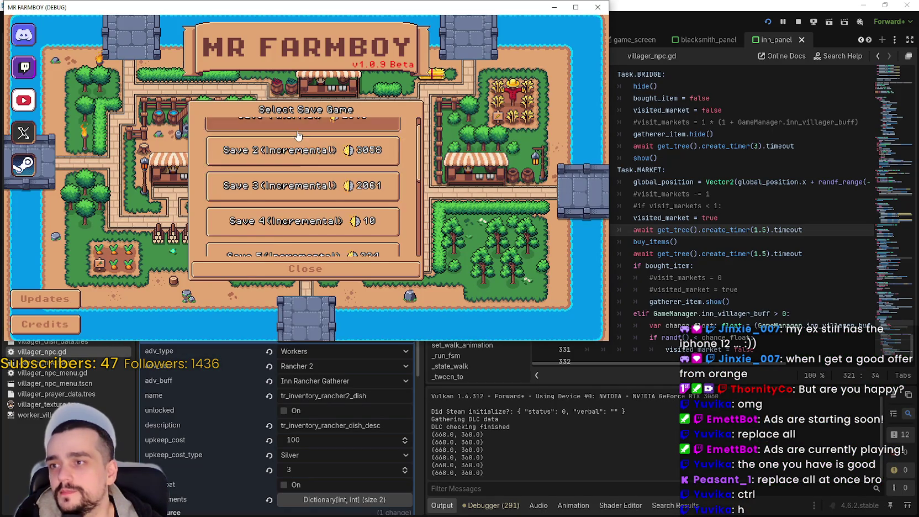
{"action": "left_click", "coordinate": [280, 149]}
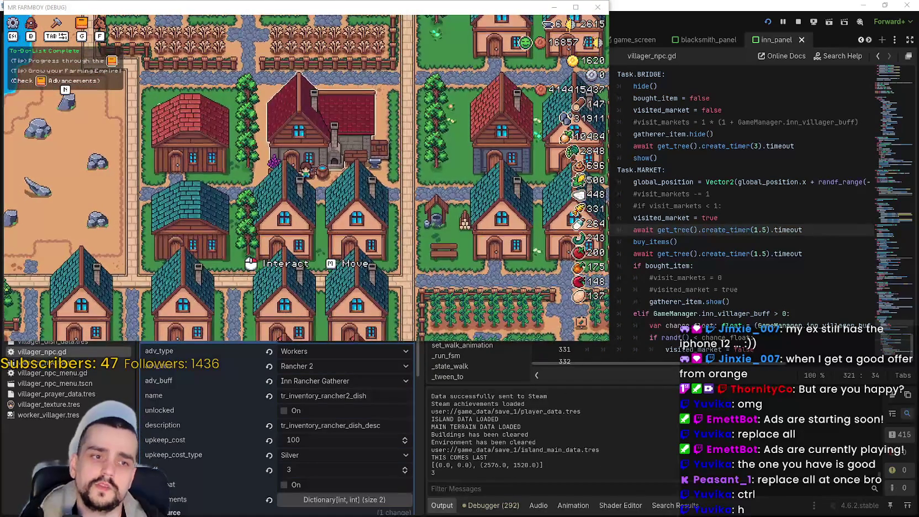
{"action": "key", "text": "alt+Tab"}
{"action": "scroll", "coordinate": [603, 345], "scroll_direction": "down", "scroll_amount": 4}
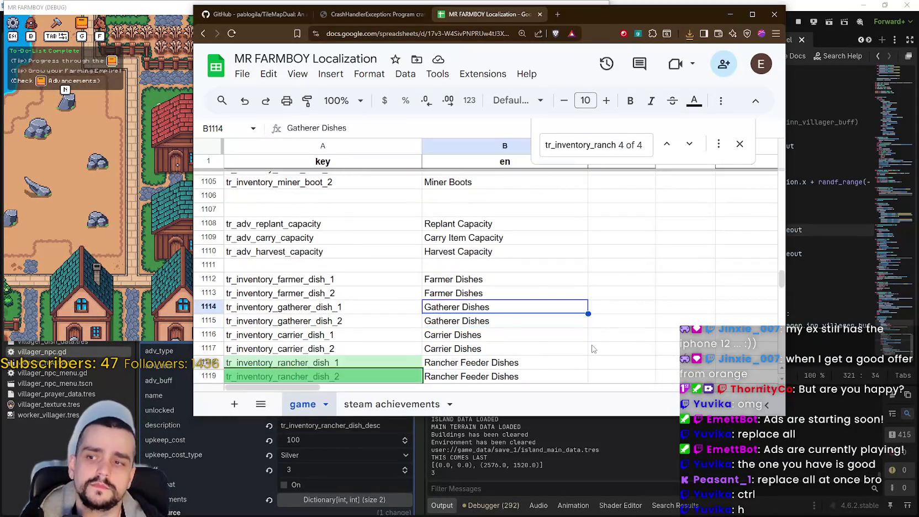
Step: Step through the tr_inventory_ranch matches to confirm Rancher Feeder Dishes, then minimize the browser
{"action": "scroll", "coordinate": [603, 345], "scroll_direction": "up", "scroll_amount": 4}
{"action": "scroll", "coordinate": [603, 345], "scroll_direction": "down", "scroll_amount": 4}
{"action": "scroll", "coordinate": [601, 345], "scroll_direction": "up", "scroll_amount": 4}
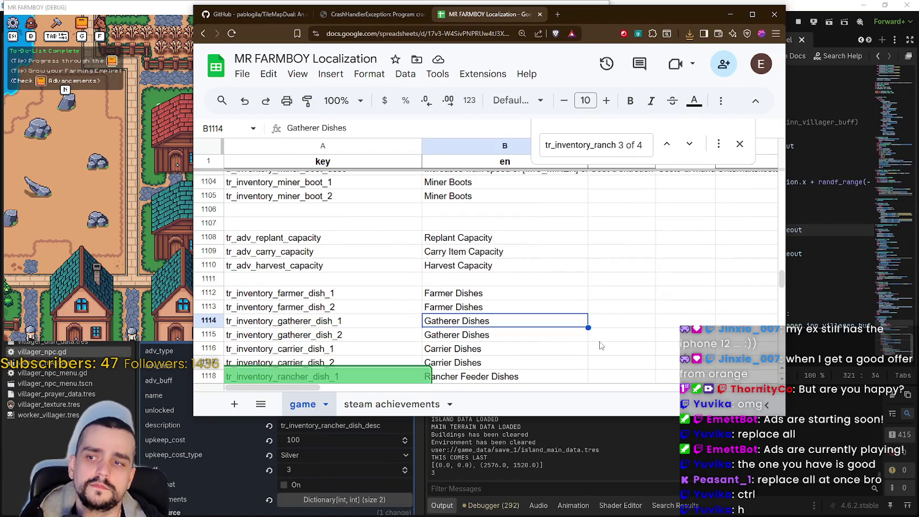
{"action": "key", "text": "Return"}
{"action": "key", "text": "Return"}
{"action": "key", "text": "Return"}
{"action": "key", "text": "Return"}
{"action": "key", "text": "Return"}
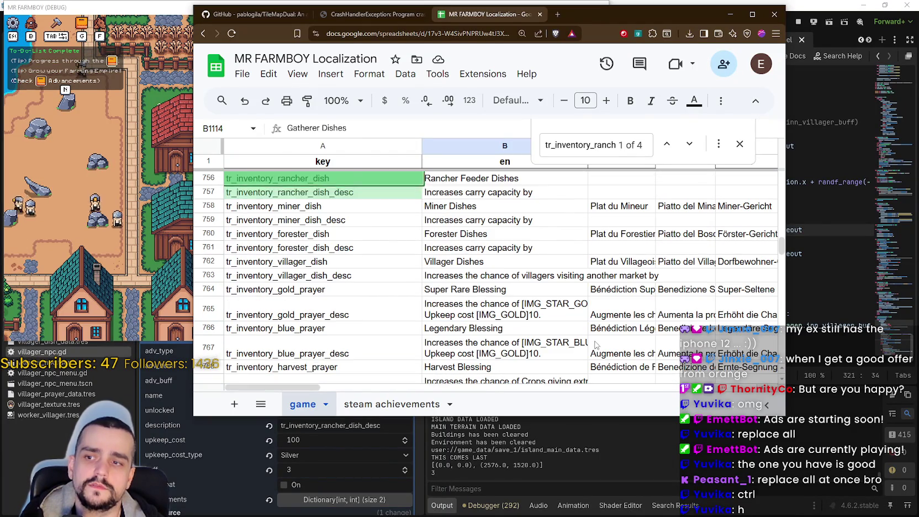
{"action": "key", "text": "Return"}
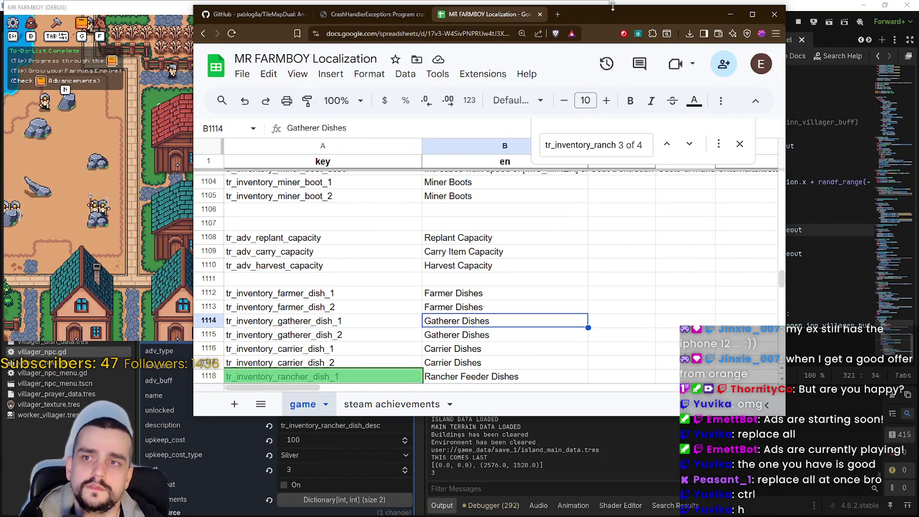
{"action": "left_click", "coordinate": [613, 5]}
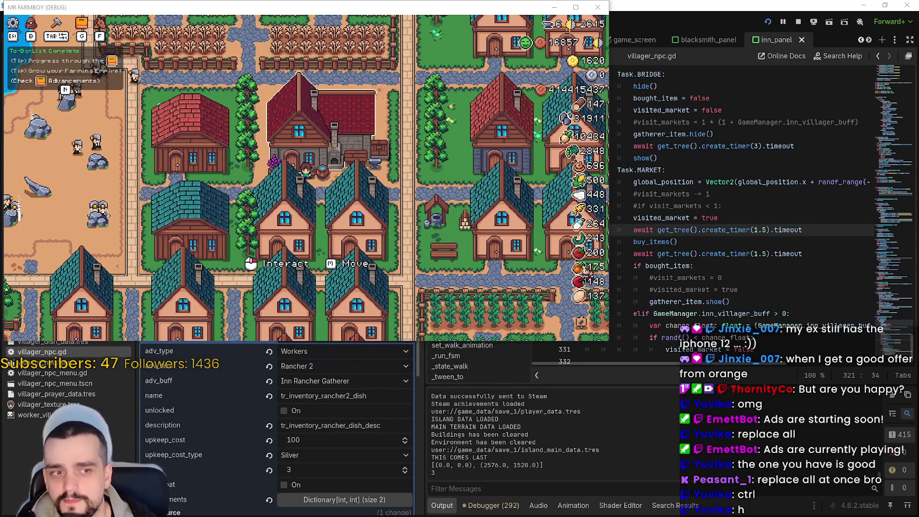
Step: Focus the game window on the Blacksmith buffs and maximize it to fill the screen
{"action": "left_click", "coordinate": [406, 215]}
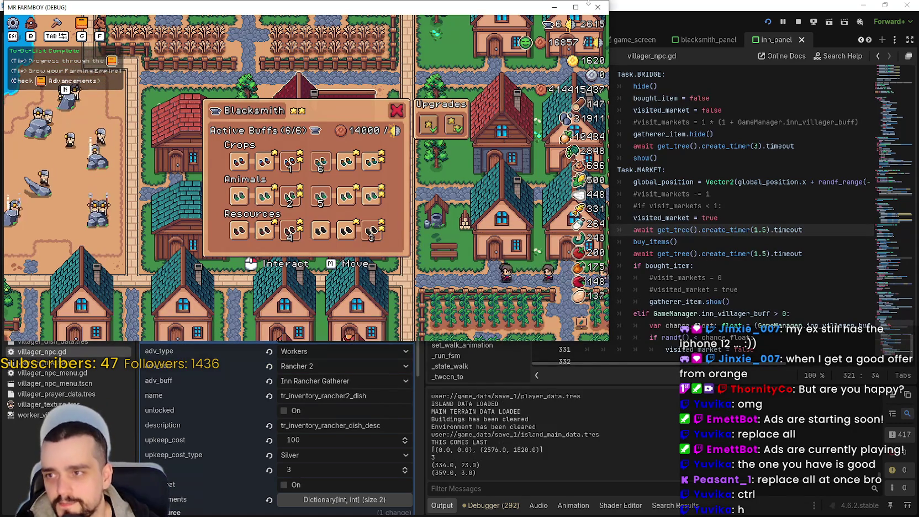
{"action": "left_click", "coordinate": [576, 6]}
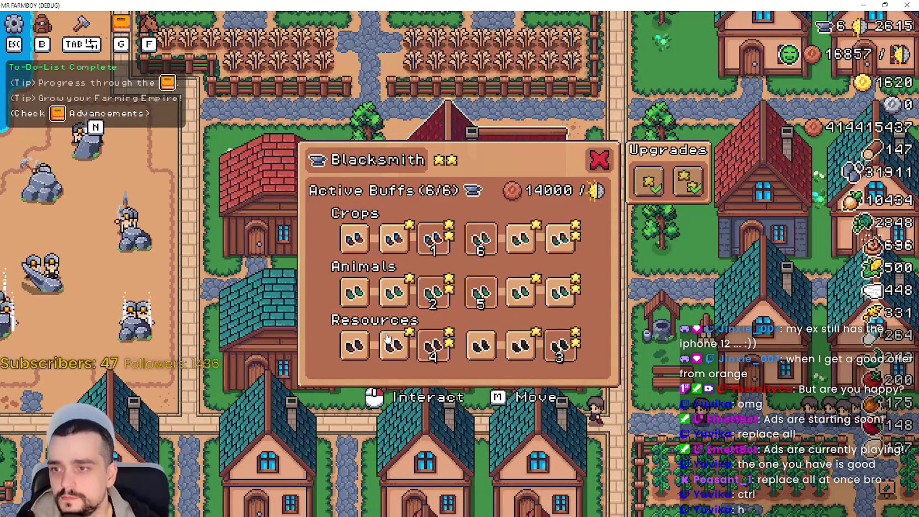
Step: Close the Blacksmith panel and ride the horse across town to the manor door
{"action": "key", "text": "a"}
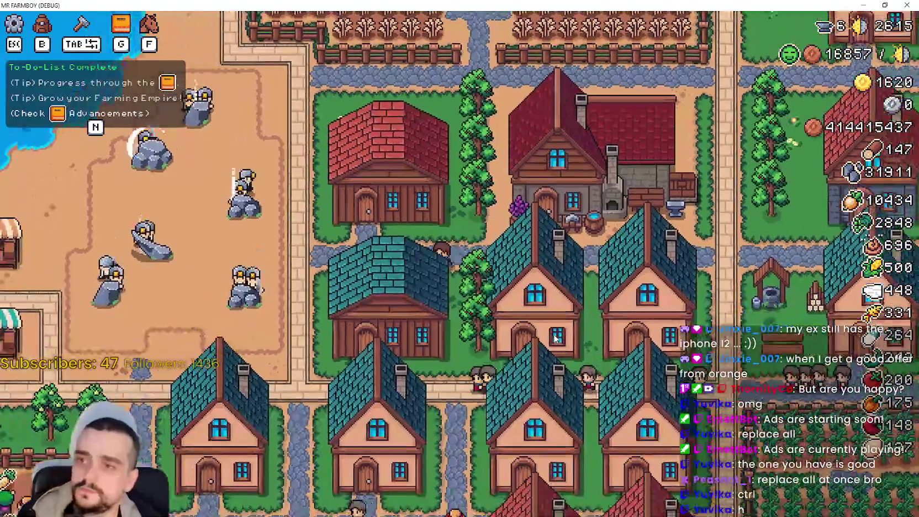
{"action": "key", "text": "s"}
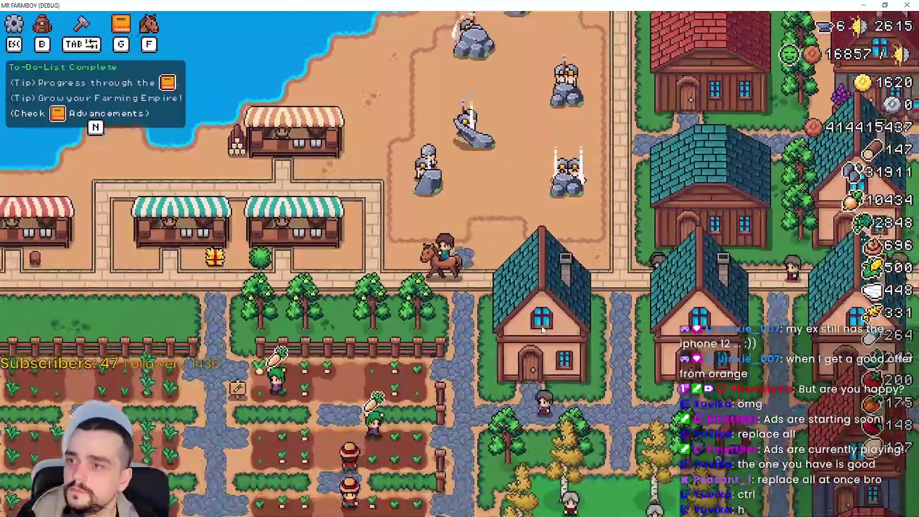
{"action": "key", "text": "a"}
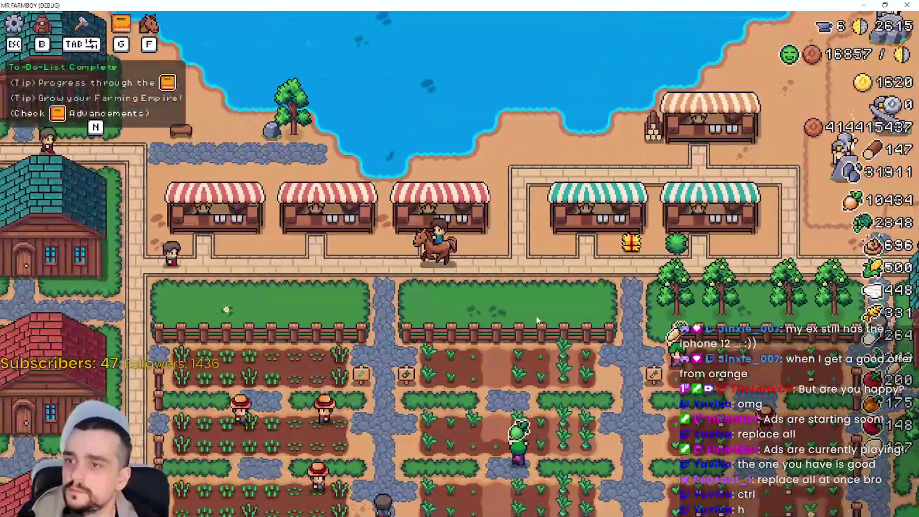
{"action": "key", "text": "w"}
{"action": "key", "text": "a"}
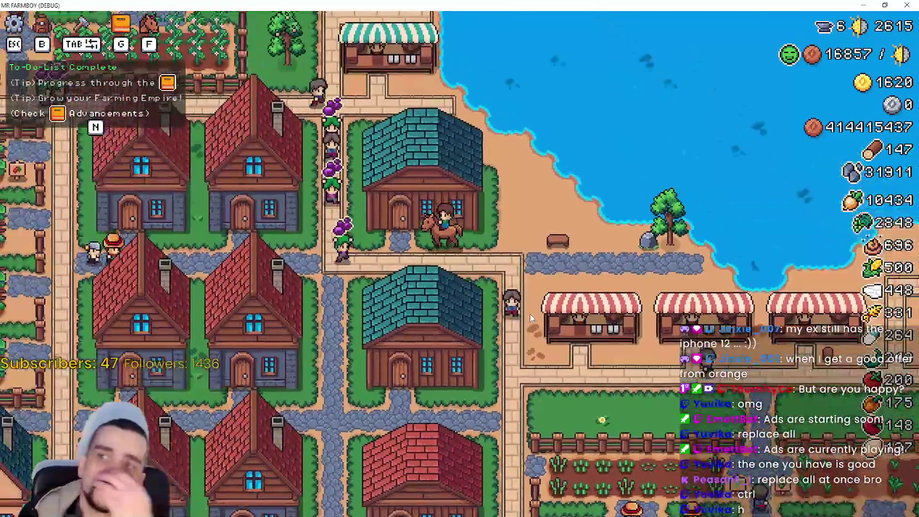
{"action": "key", "text": "a"}
{"action": "key", "text": "s"}
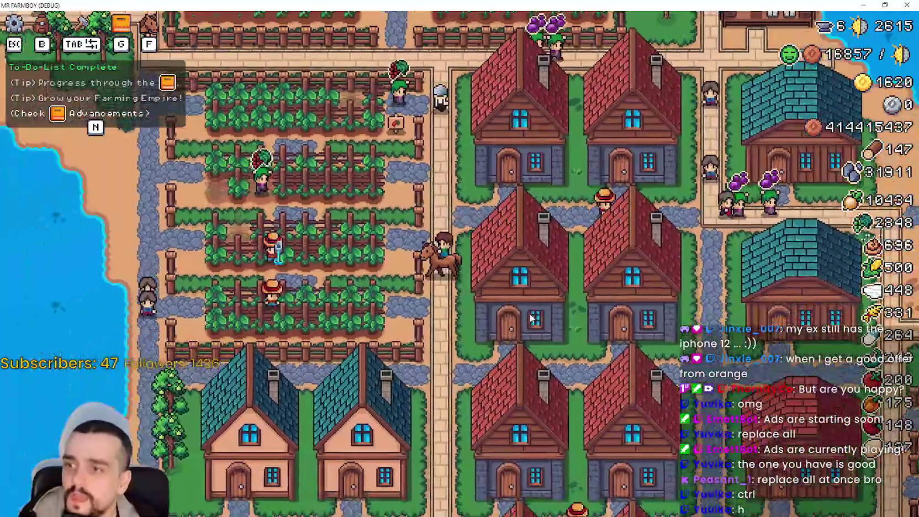
{"action": "key", "text": "s"}
{"action": "key", "text": "a"}
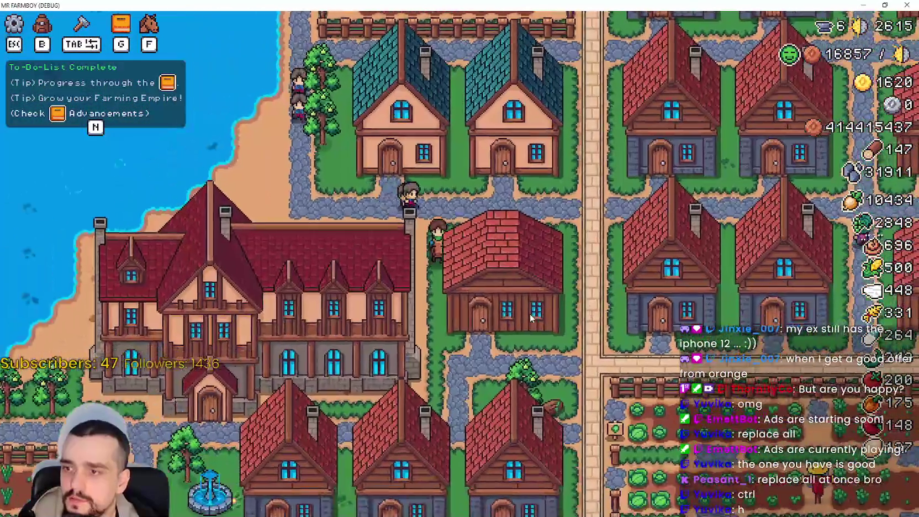
{"action": "key", "text": "a"}
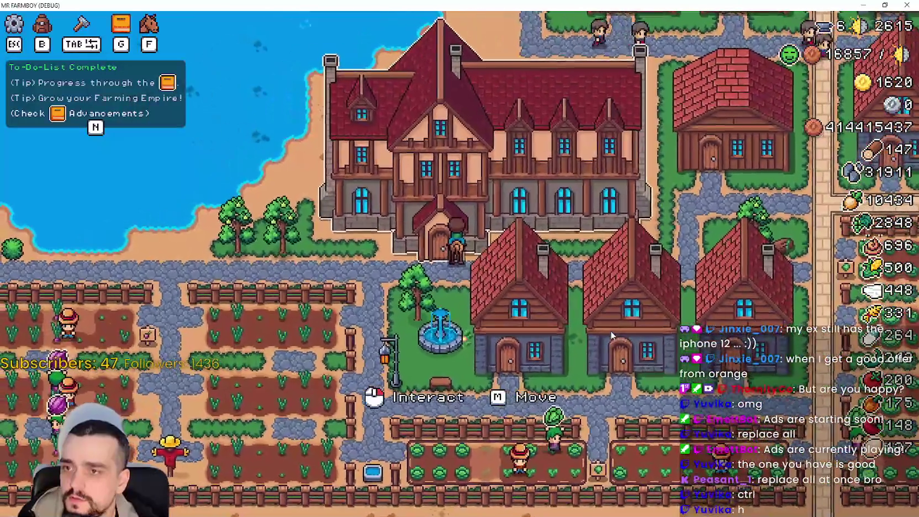
Step: Check the Inn's dish buff names (Farmer, Forester, Carrier Dishes), close it, and ride toward the road
{"action": "left_click", "coordinate": [611, 331]}
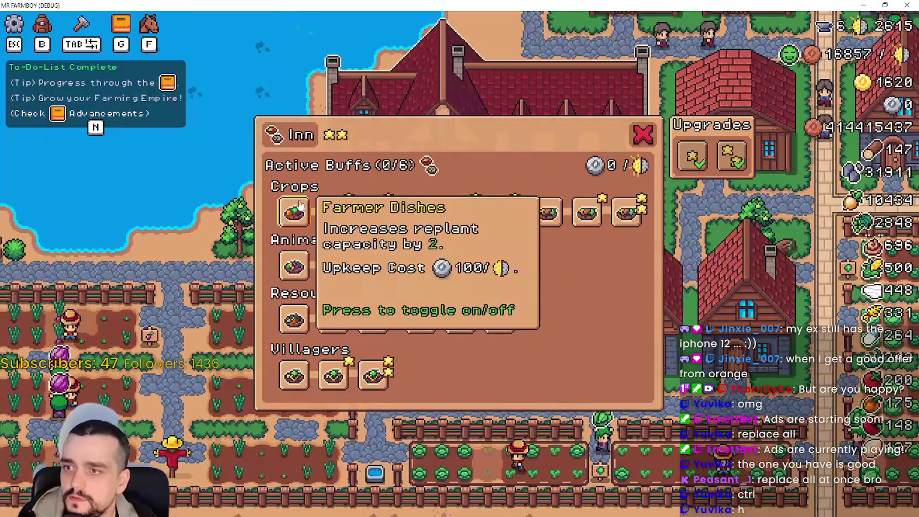
{"action": "mouse_move", "coordinate": [626, 215]}
{"action": "mouse_move", "coordinate": [294, 325]}
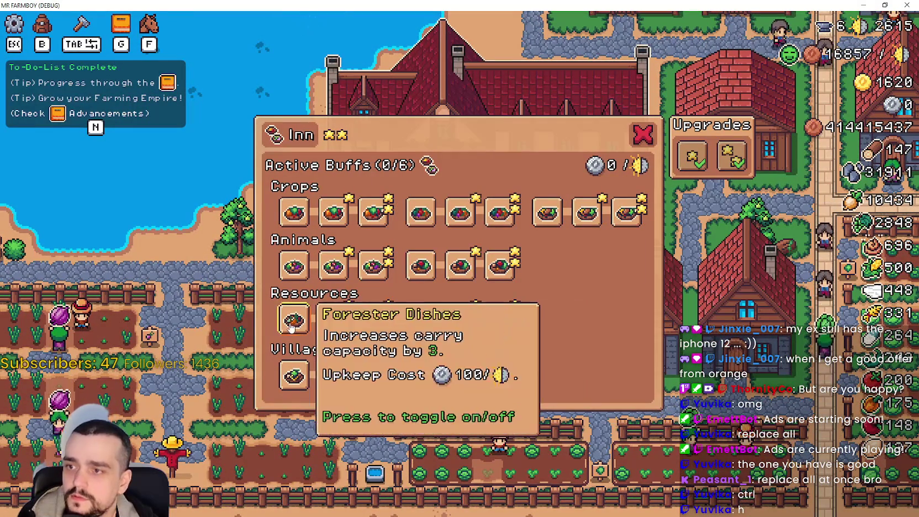
{"action": "mouse_move", "coordinate": [355, 302]}
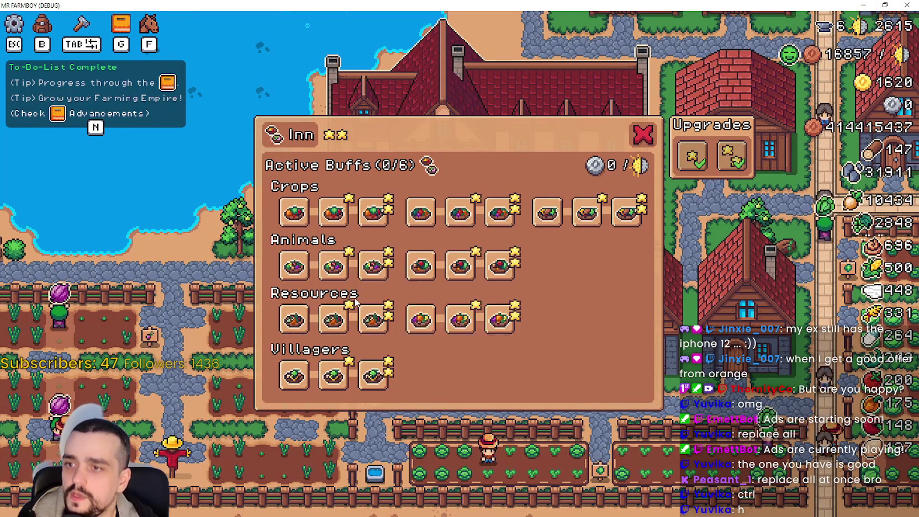
{"action": "mouse_move", "coordinate": [362, 372]}
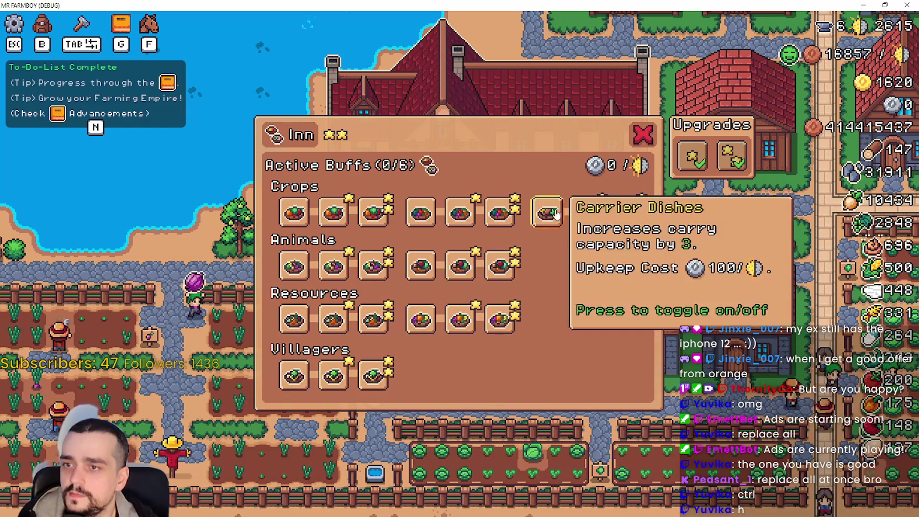
{"action": "mouse_move", "coordinate": [451, 219]}
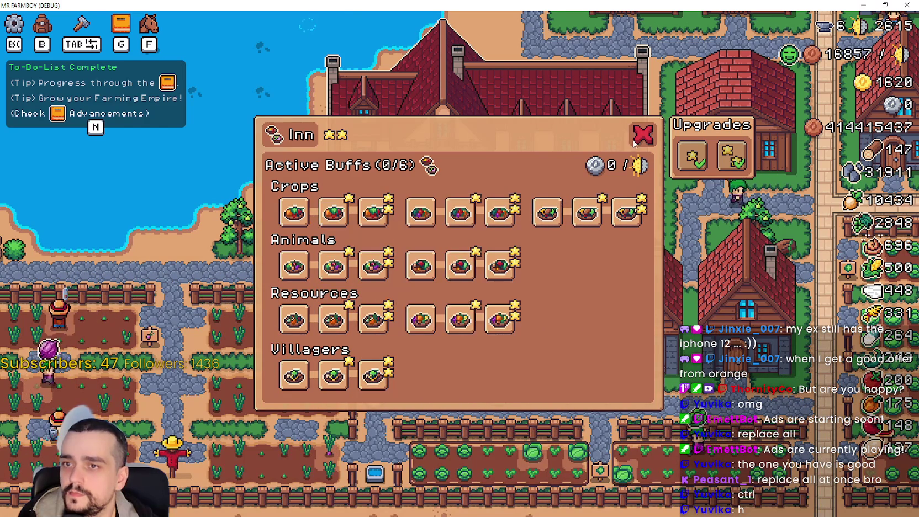
{"action": "key", "text": "Escape"}
{"action": "key", "text": "s"}
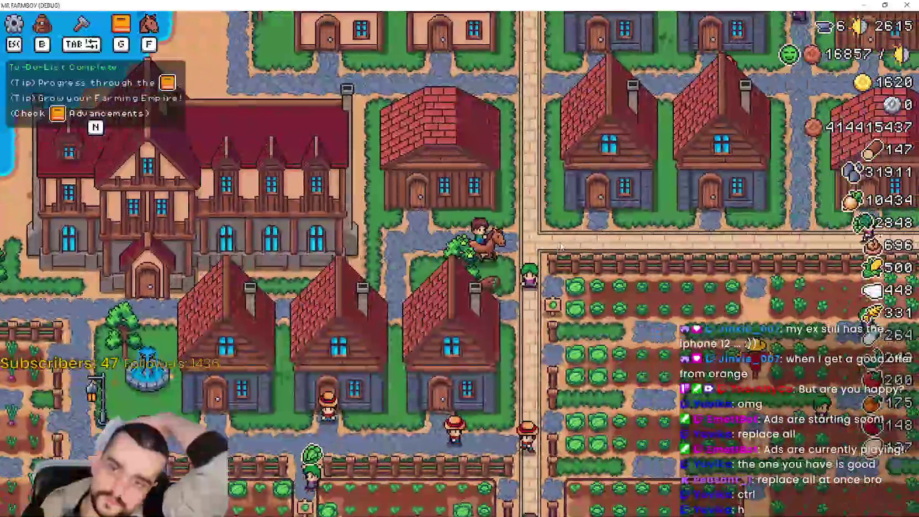
{"action": "key", "text": "a"}
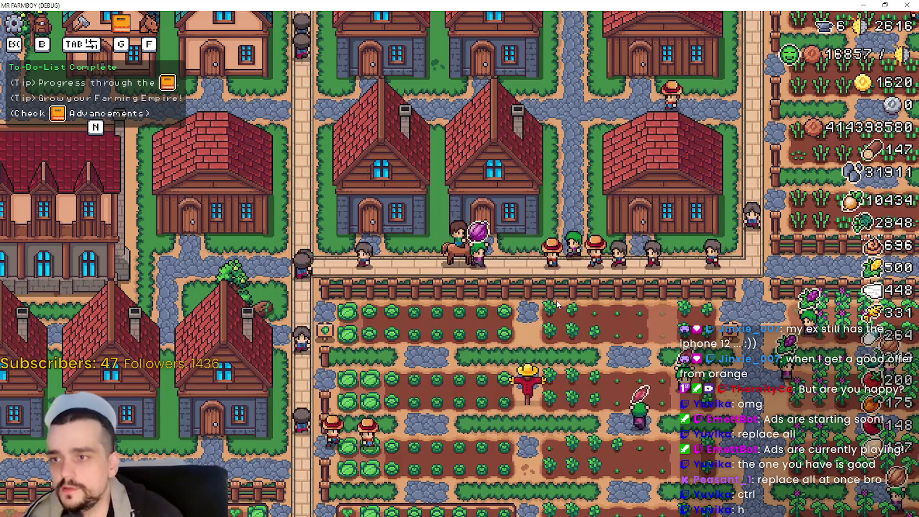
Step: Open Advancements with N, browse the Crops, Workers and Animals tabs, then close it
{"action": "key", "text": "n"}
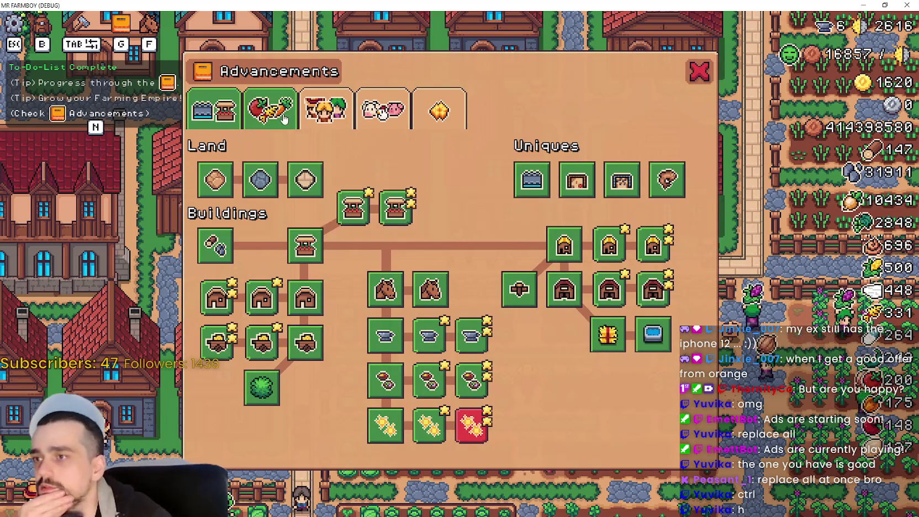
{"action": "left_click", "coordinate": [269, 108]}
{"action": "left_click", "coordinate": [326, 109]}
{"action": "left_click", "coordinate": [382, 109]}
{"action": "left_click", "coordinate": [326, 109]}
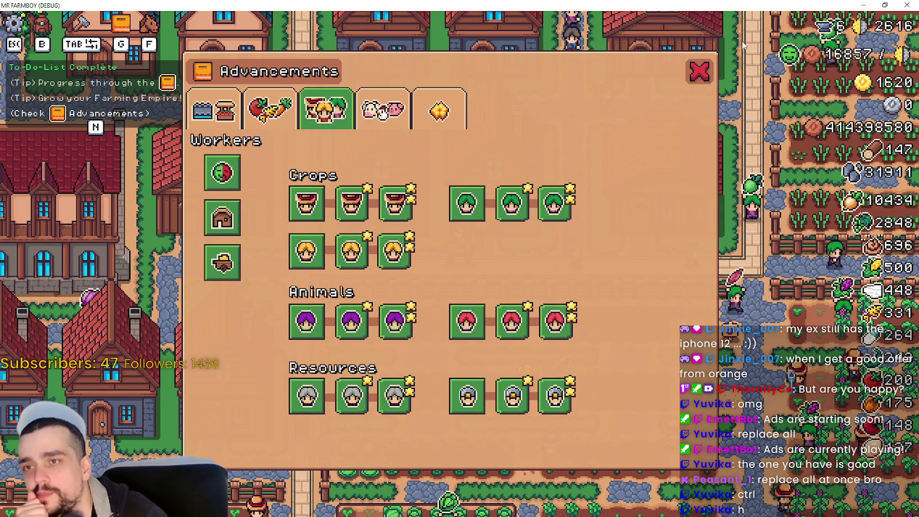
{"action": "left_click", "coordinate": [712, 68]}
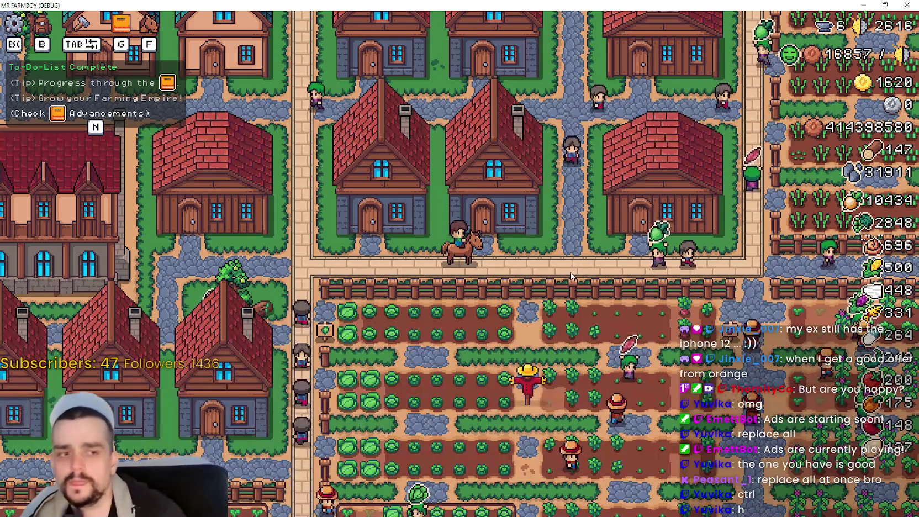
Step: Ride west and north through town to the church door, bringing up the Temple upgrades
{"action": "key", "text": "a"}
{"action": "key", "text": "w"}
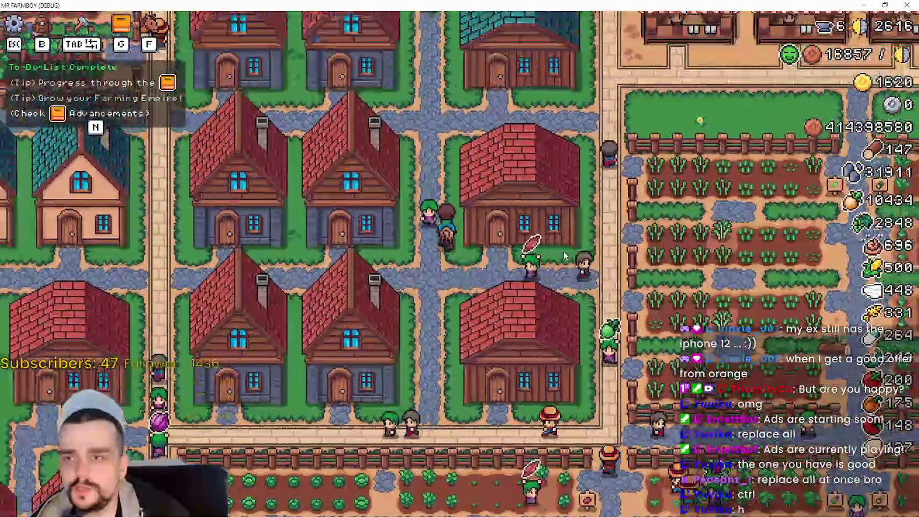
{"action": "key", "text": "w"}
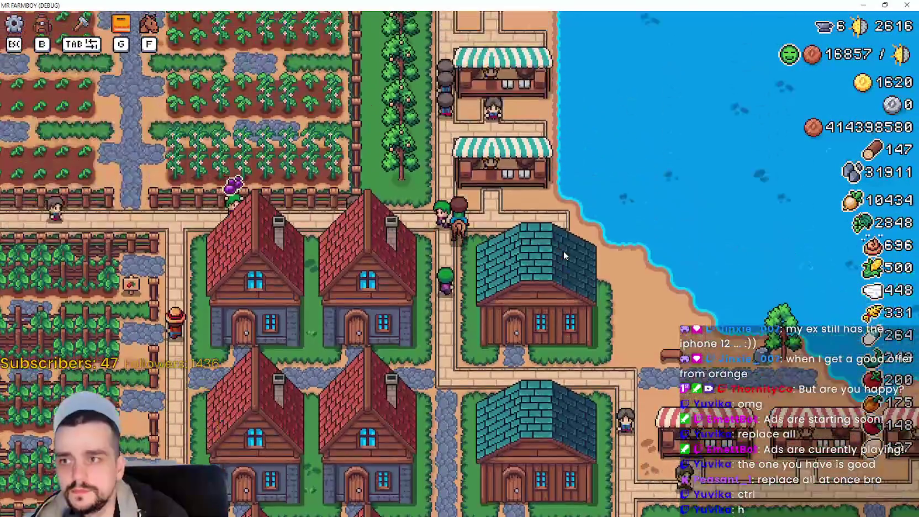
{"action": "key", "text": "w"}
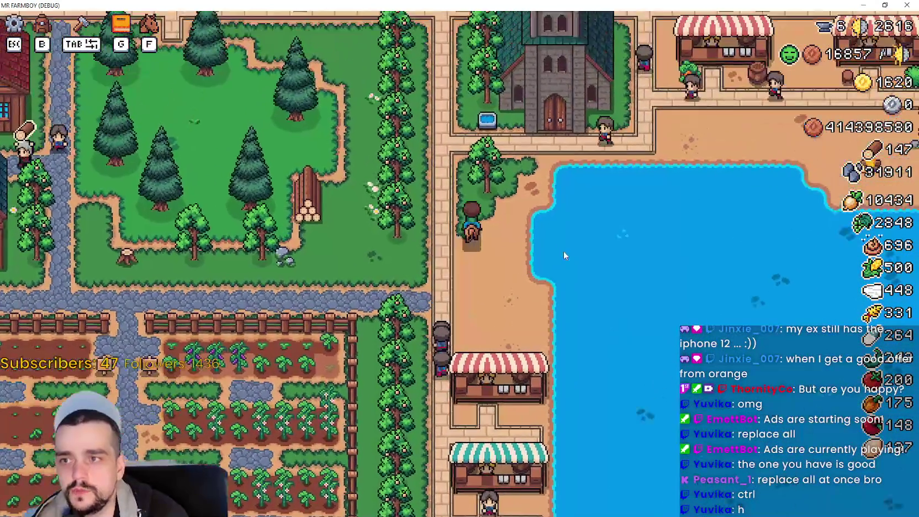
{"action": "key", "text": "d"}
{"action": "key", "text": "w"}
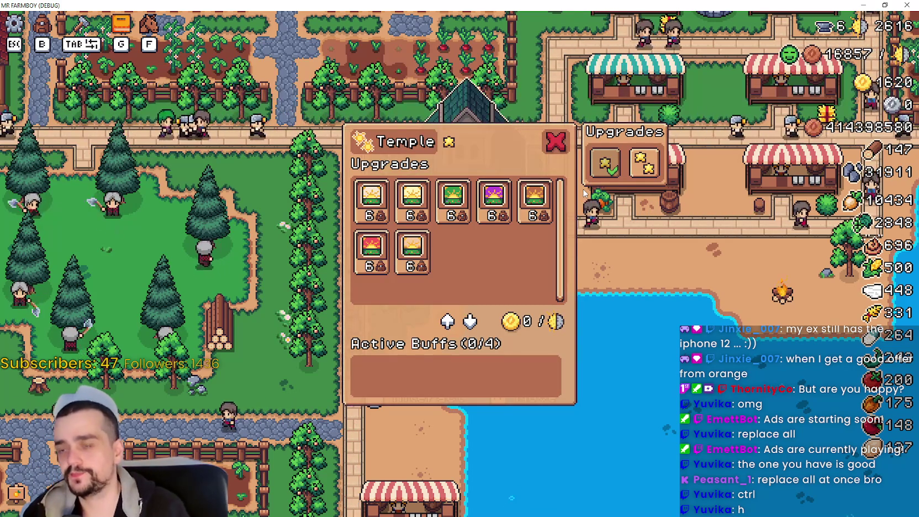
Step: Close the Temple upgrades panel and turn the horse to the left
{"action": "key", "text": "Escape"}
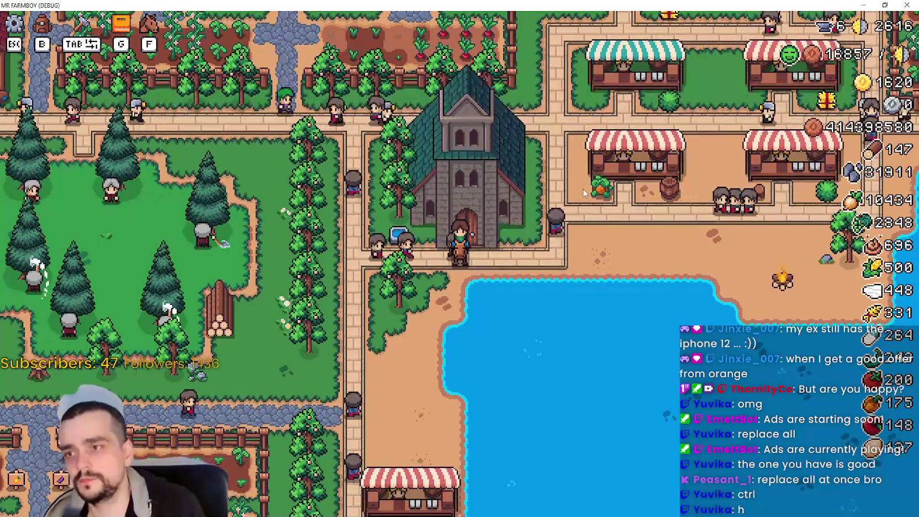
{"action": "key", "text": "a"}
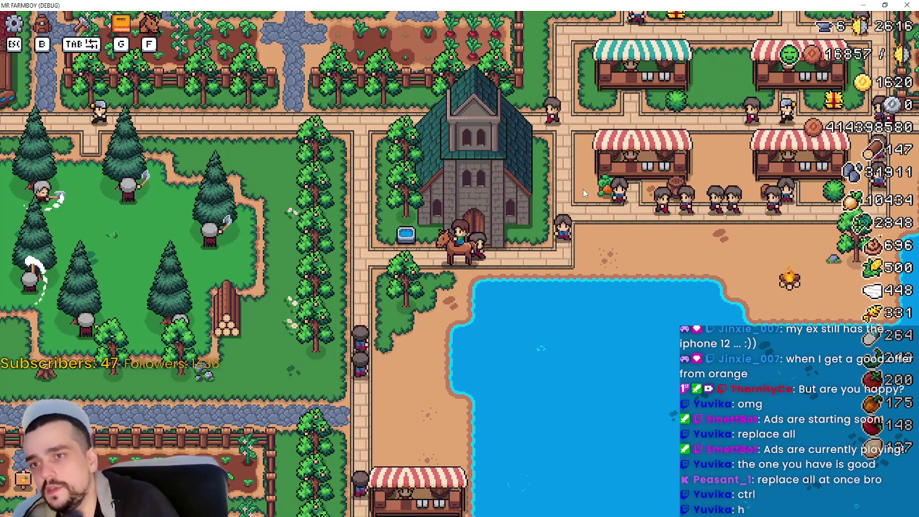
Step: Ride east past the church, down the eastern road, then west across the farm to the lake
{"action": "key", "text": "d"}
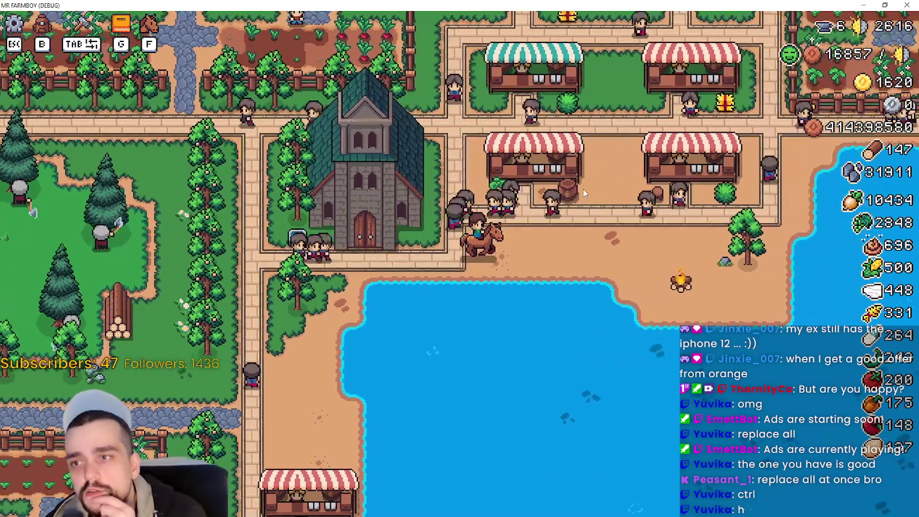
{"action": "key", "text": "d"}
{"action": "key", "text": "w"}
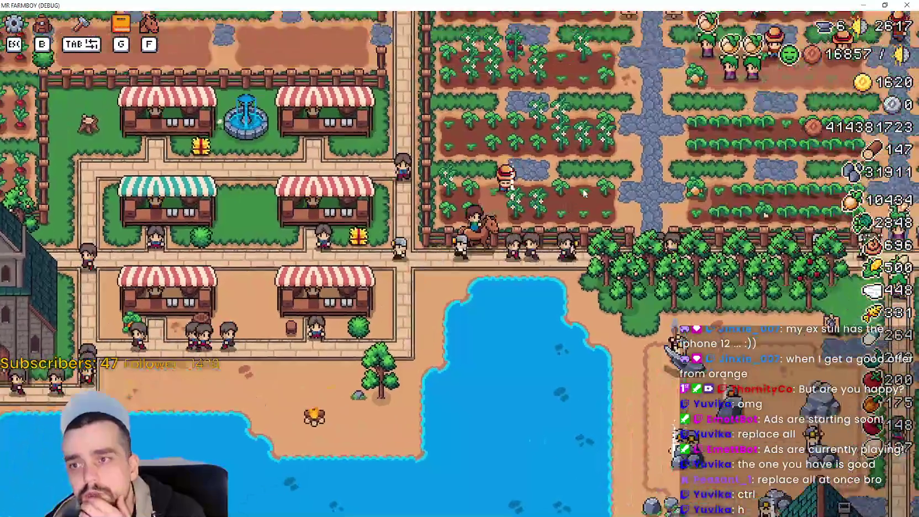
{"action": "key", "text": "d"}
{"action": "key", "text": "s"}
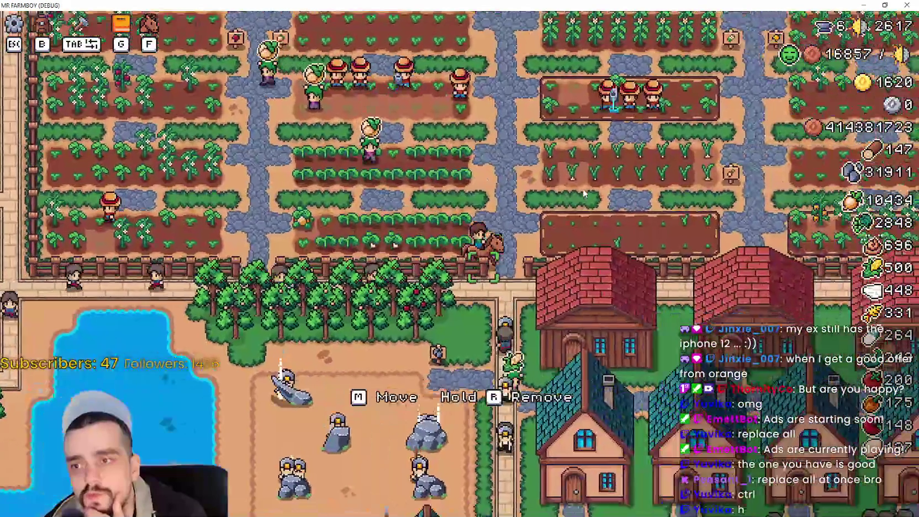
{"action": "key", "text": "s"}
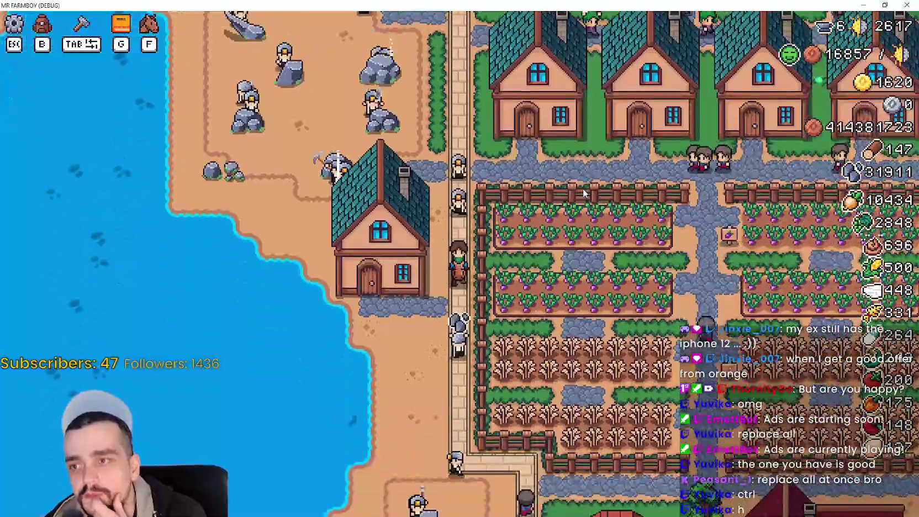
{"action": "key", "text": "s"}
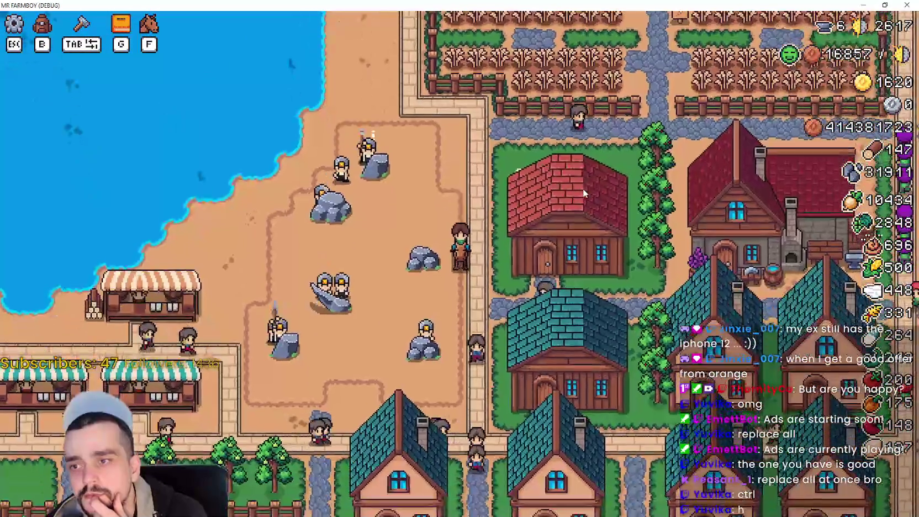
{"action": "key", "text": "s"}
{"action": "key", "text": "a"}
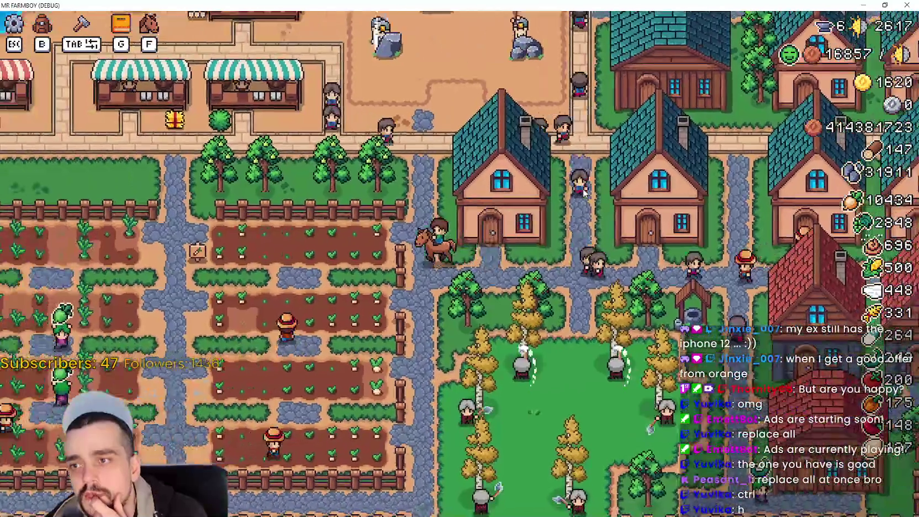
{"action": "key", "text": "a"}
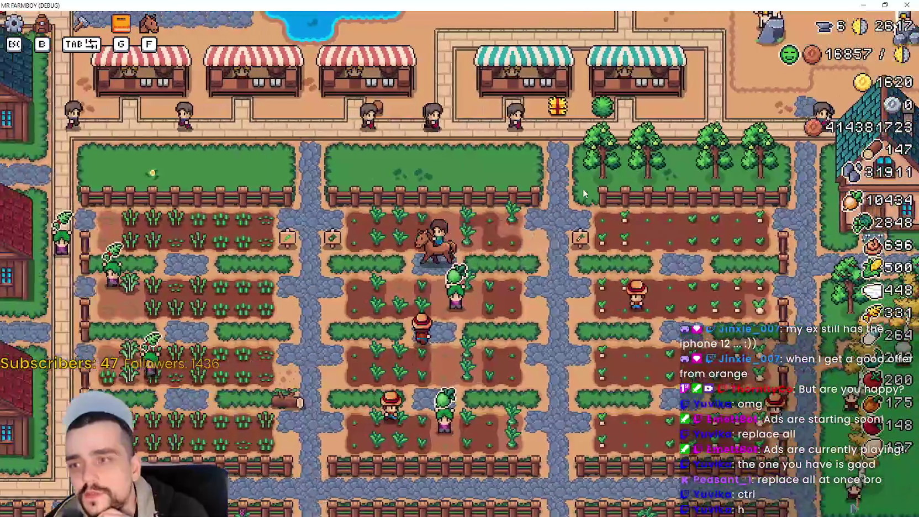
{"action": "key", "text": "a"}
{"action": "key", "text": "w"}
{"action": "key", "text": "a"}
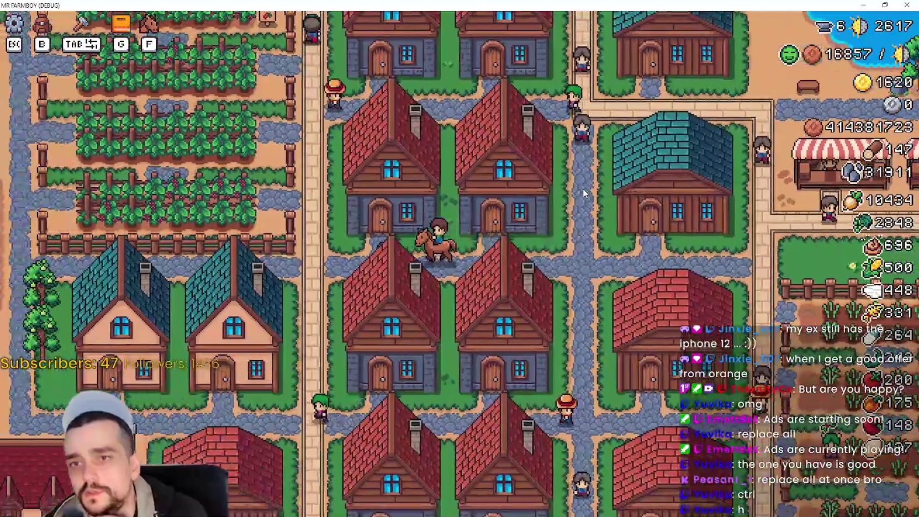
{"action": "key", "text": "a"}
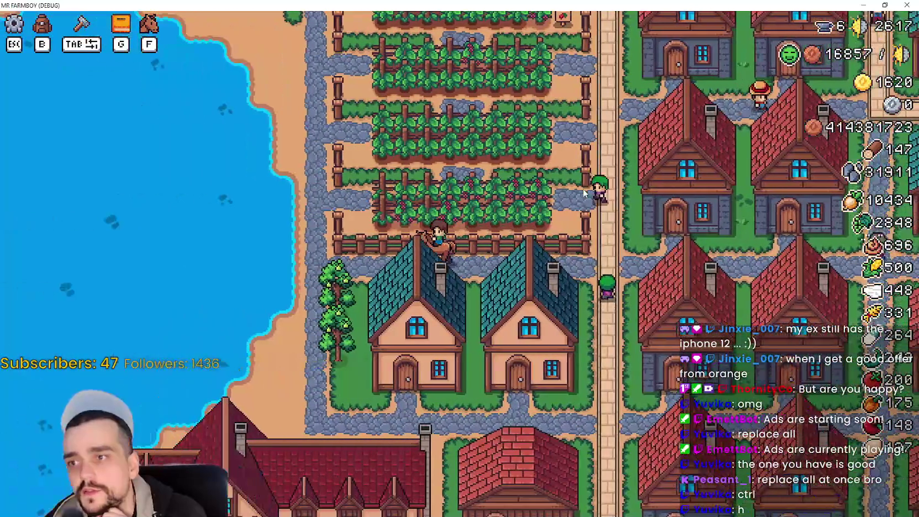
Step: Ride back east past the market, up through the houses and carrot field to the stable
{"action": "key", "text": "d"}
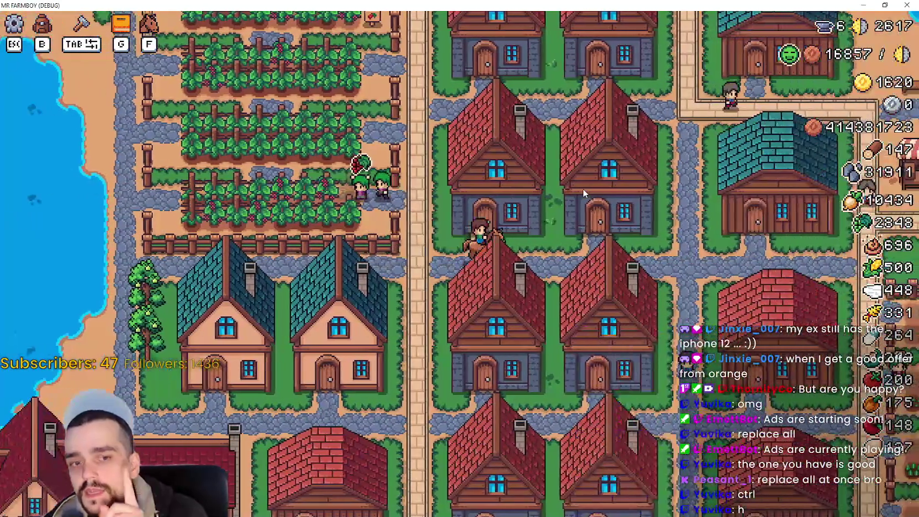
{"action": "key", "text": "d"}
{"action": "key", "text": "w"}
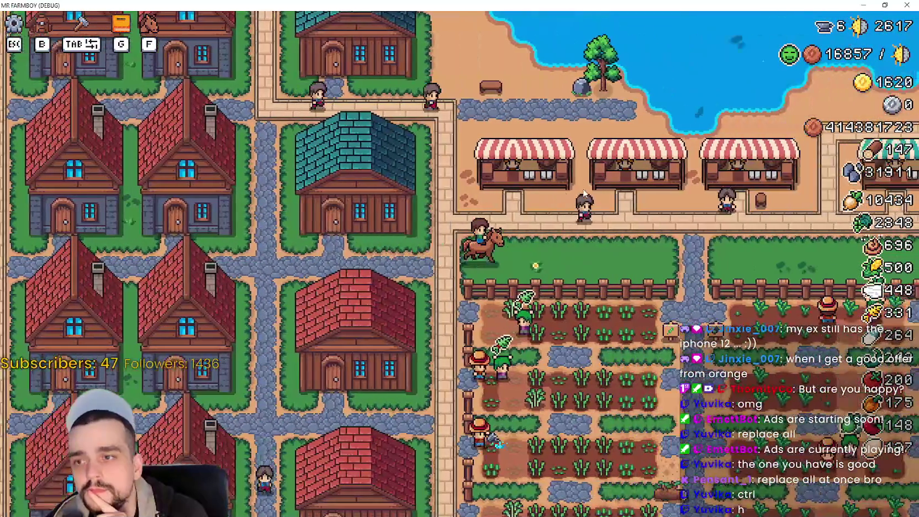
{"action": "key", "text": "d"}
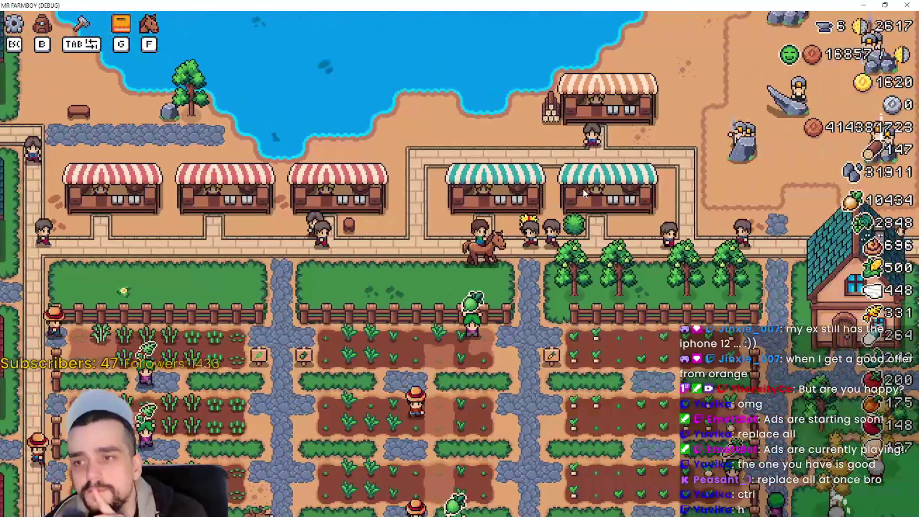
{"action": "key", "text": "d"}
{"action": "key", "text": "w"}
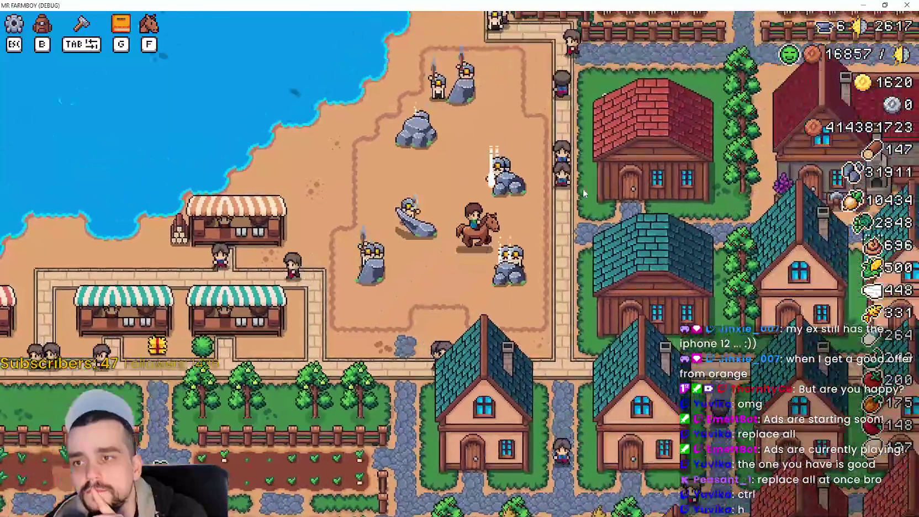
{"action": "key", "text": "d"}
{"action": "key", "text": "w"}
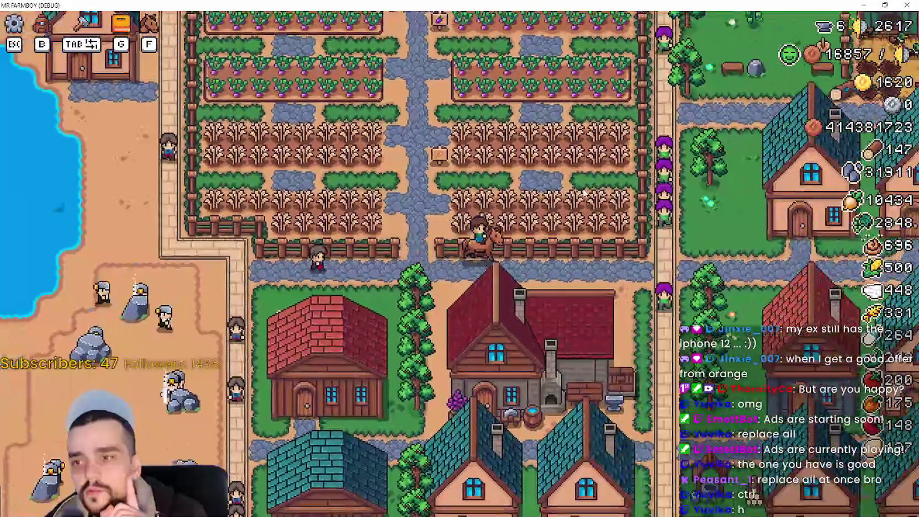
{"action": "key", "text": "w"}
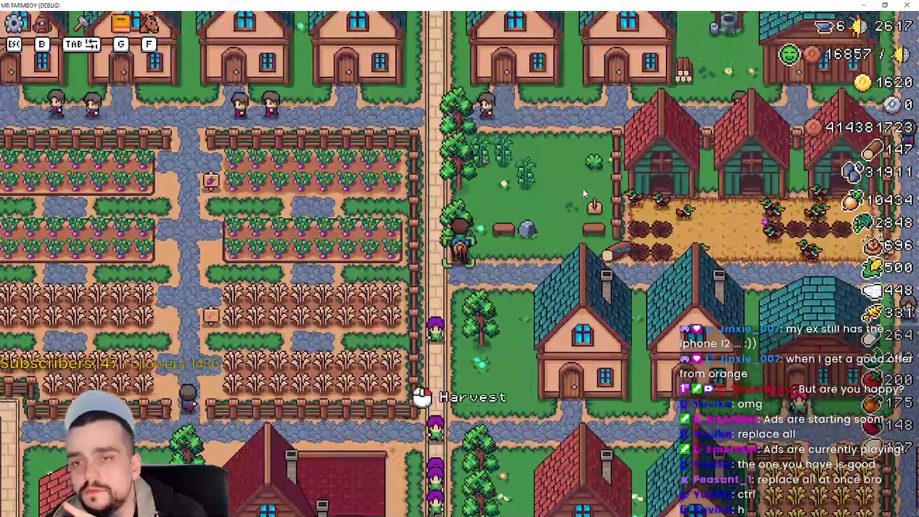
{"action": "key", "text": "w"}
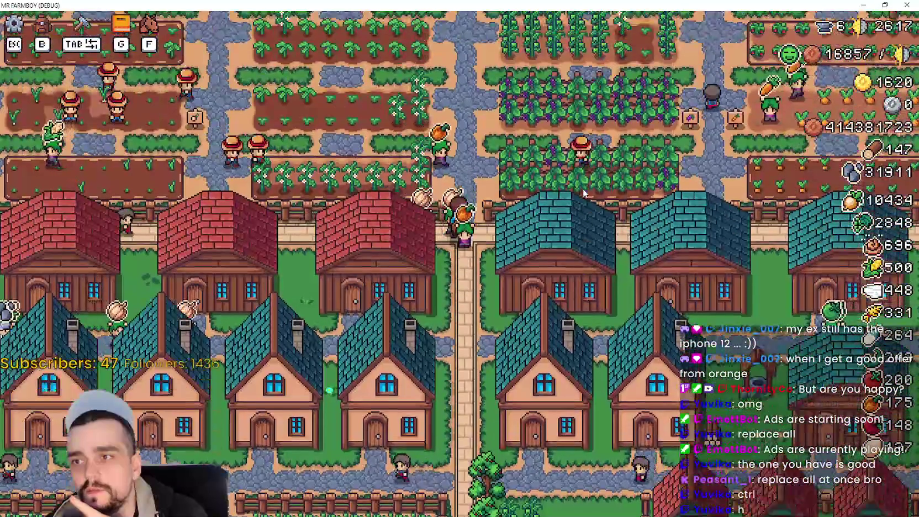
{"action": "key", "text": "w"}
{"action": "key", "text": "d"}
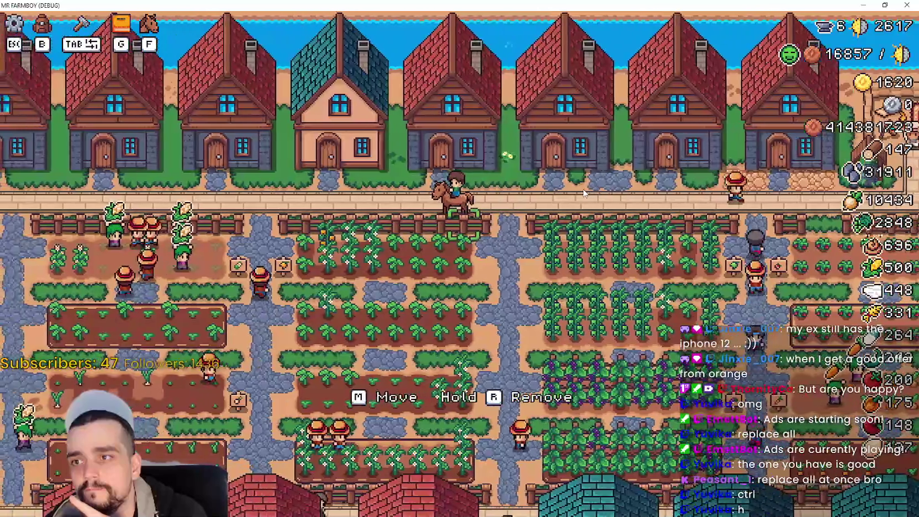
{"action": "key", "text": "d"}
{"action": "key", "text": "s"}
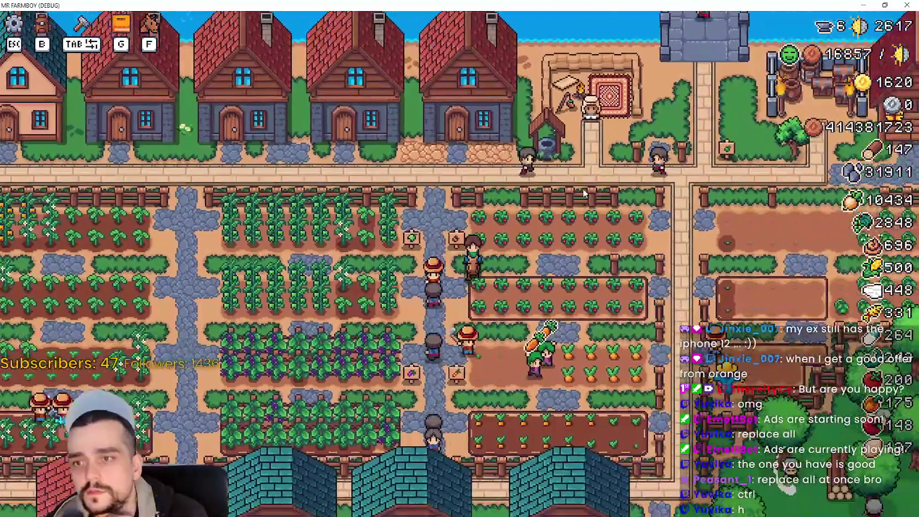
{"action": "key", "text": "s"}
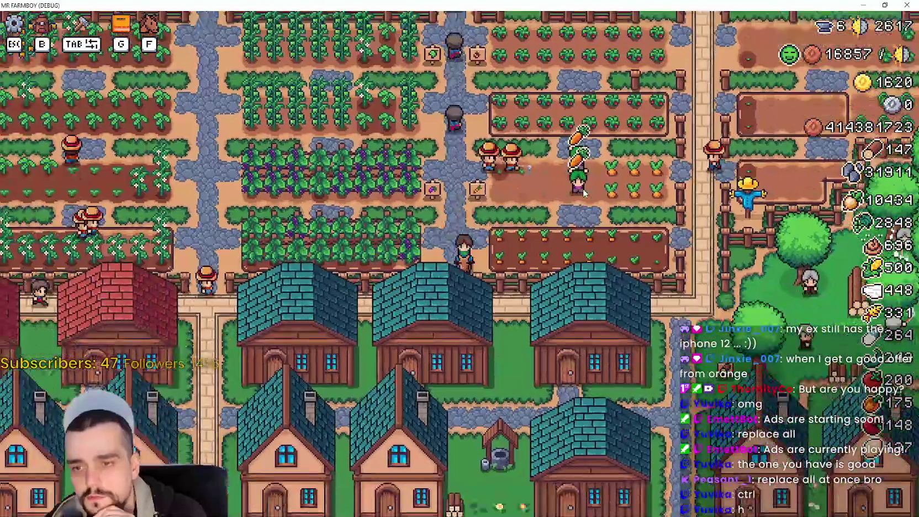
{"action": "key", "text": "d"}
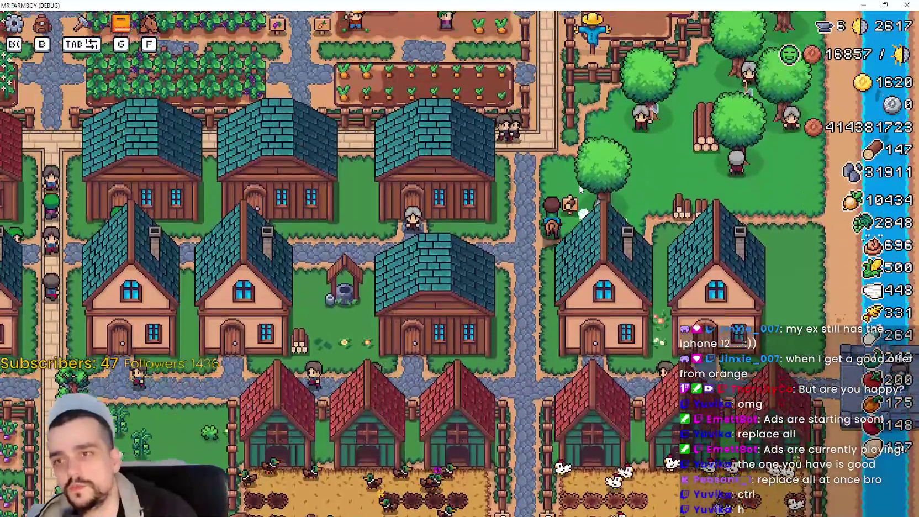
{"action": "key", "text": "w"}
{"action": "key", "text": "d"}
Step: Open the Horse Stable info panel, then close it with Esc
{"action": "key", "text": "f"}
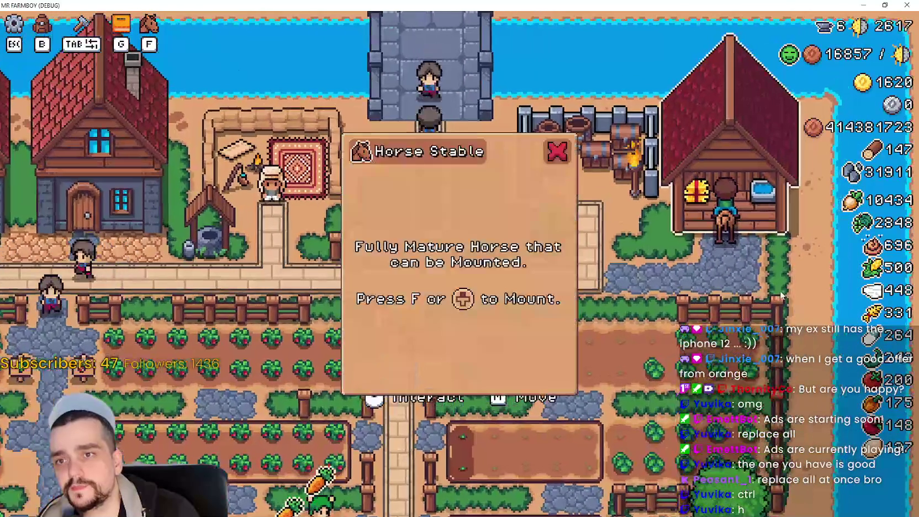
{"action": "key", "text": "s"}
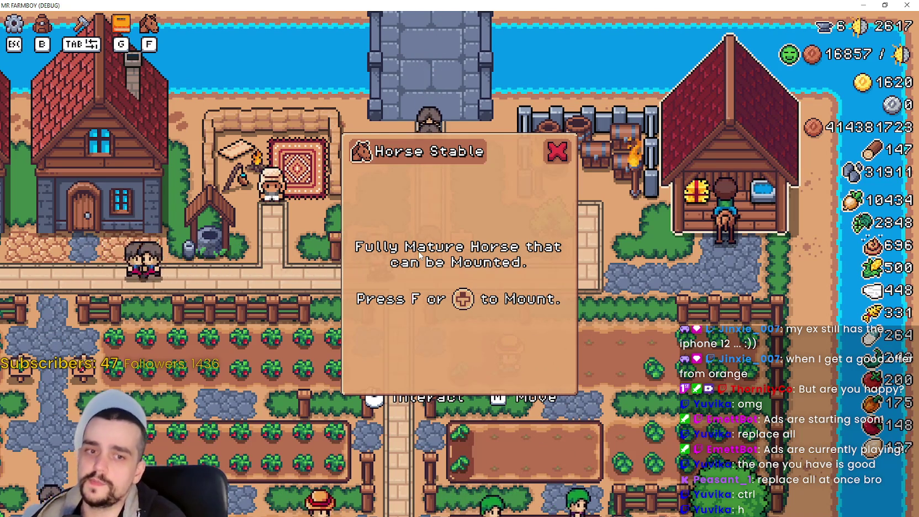
{"action": "key", "text": "Escape"}
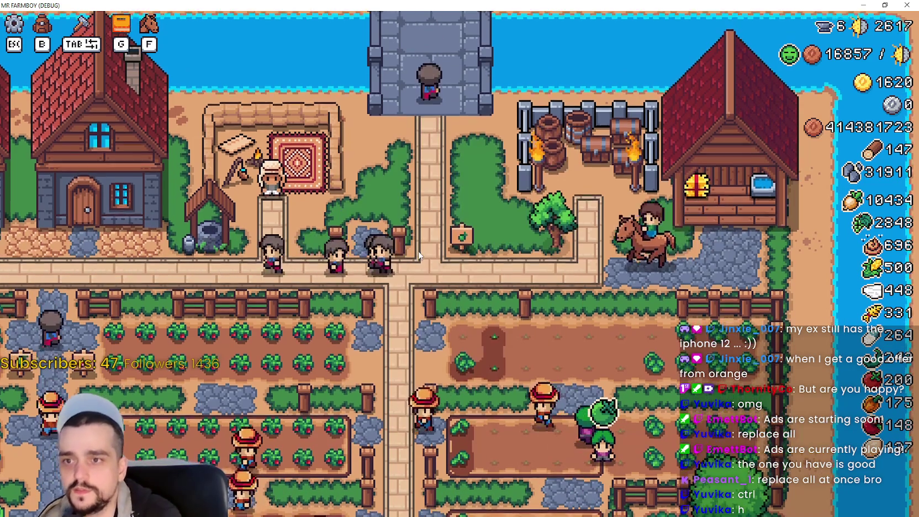
{"action": "key", "text": "a"}
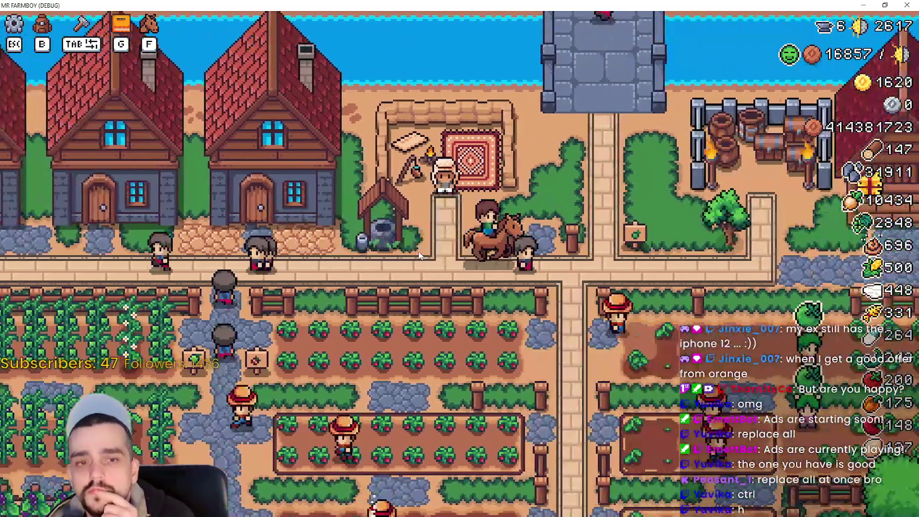
{"action": "key", "text": "d"}
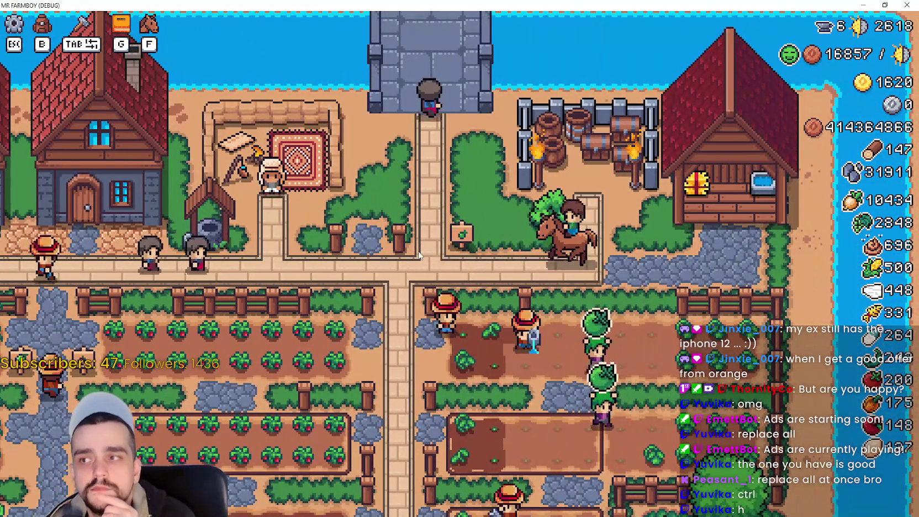
{"action": "key", "text": "a"}
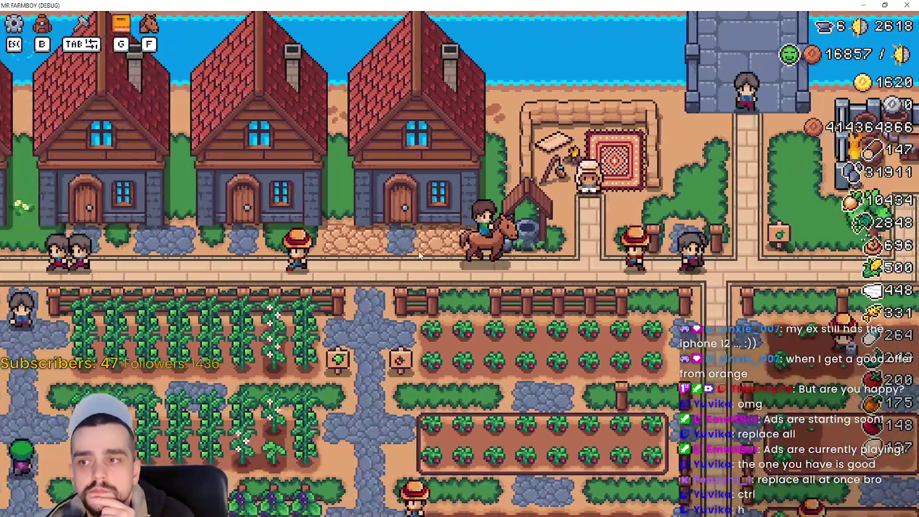
{"action": "key", "text": "d"}
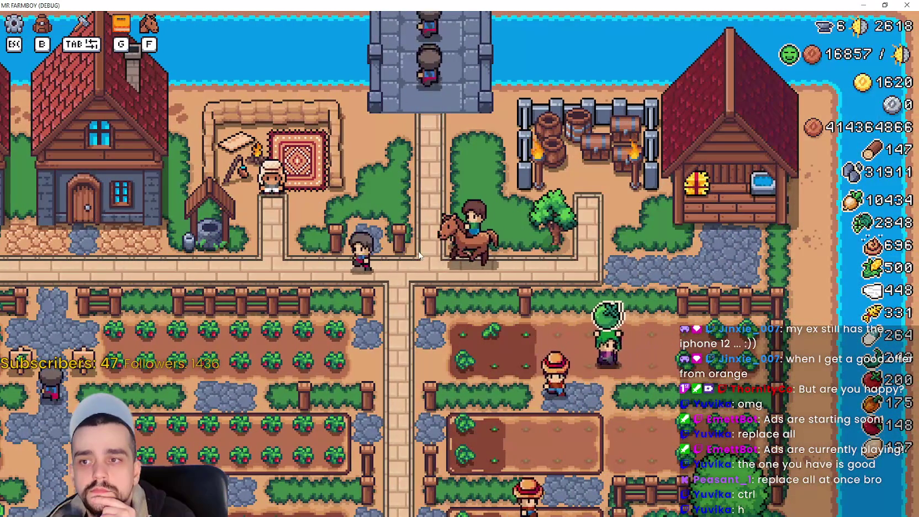
{"action": "key", "text": "a"}
{"action": "key", "text": "d"}
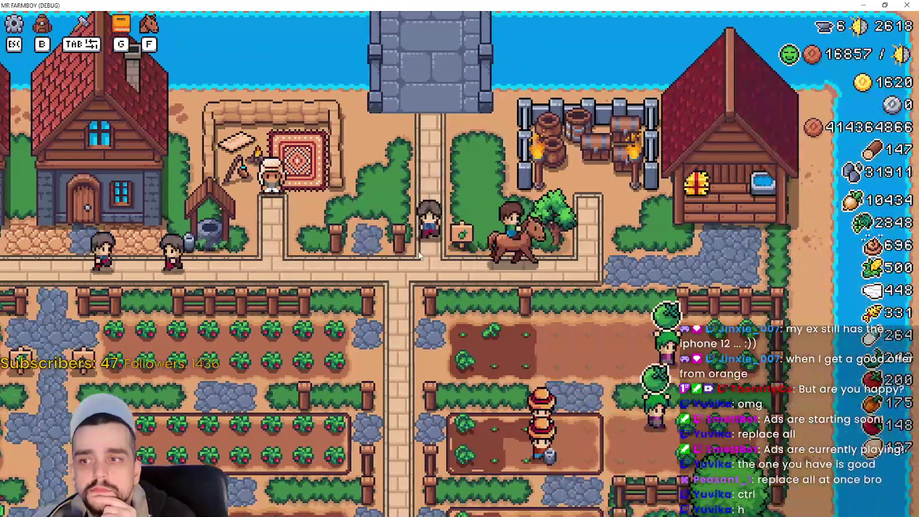
{"action": "key", "text": "a"}
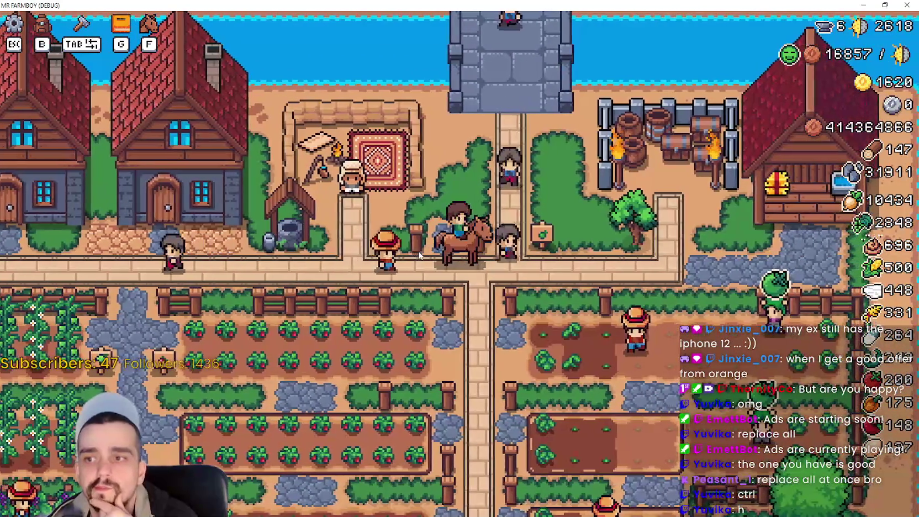
{"action": "key", "text": "d"}
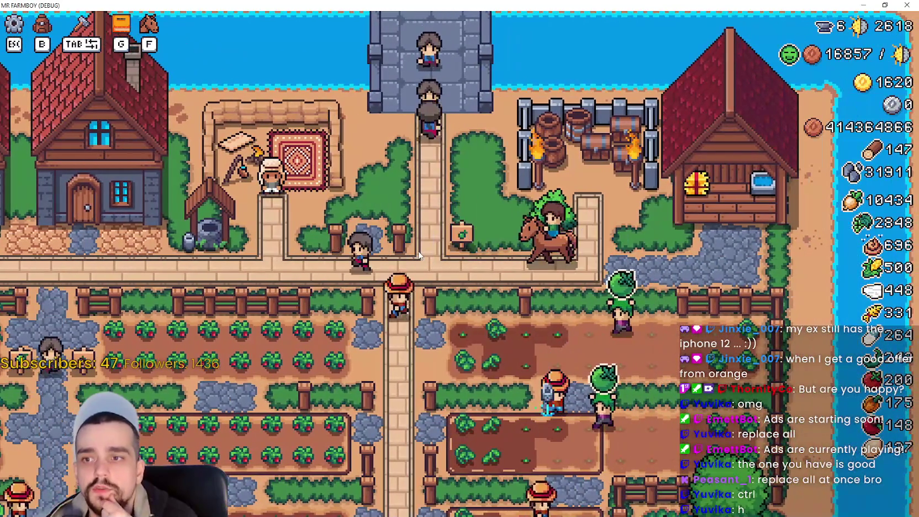
{"action": "key", "text": "a"}
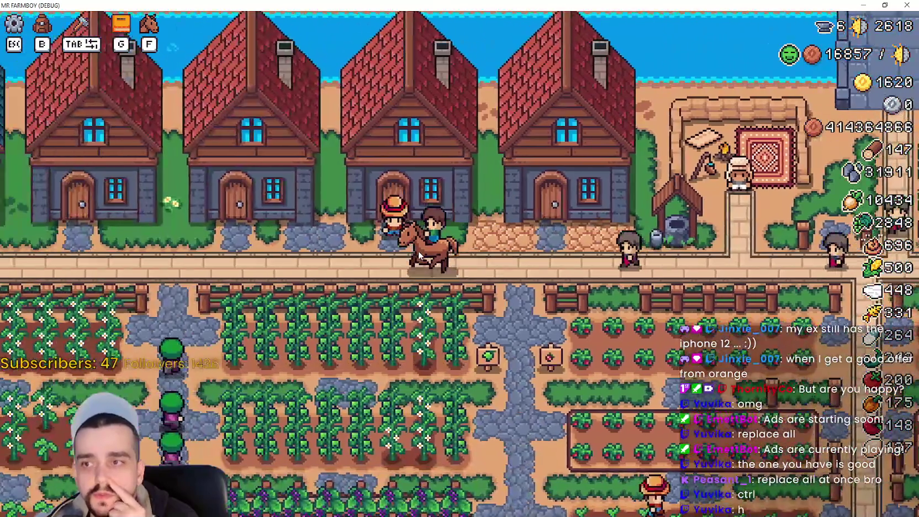
{"action": "key", "text": "a"}
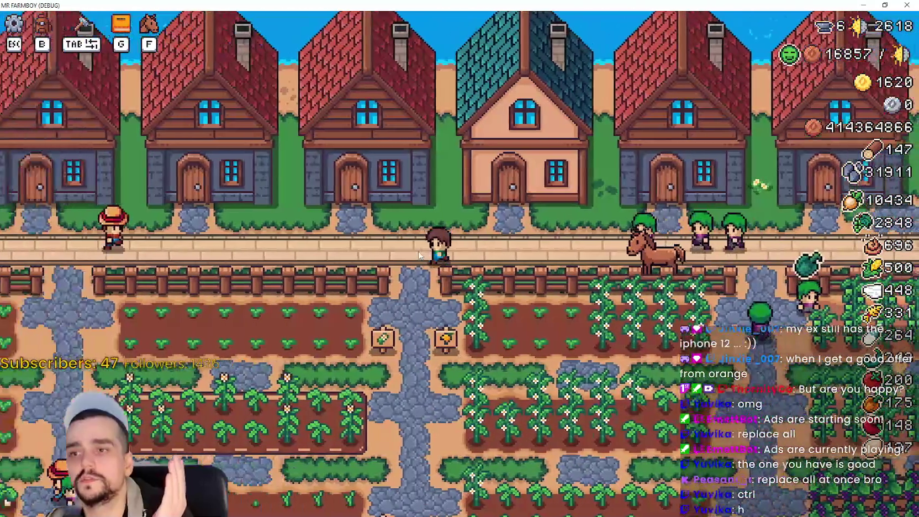
{"action": "key", "text": "d"}
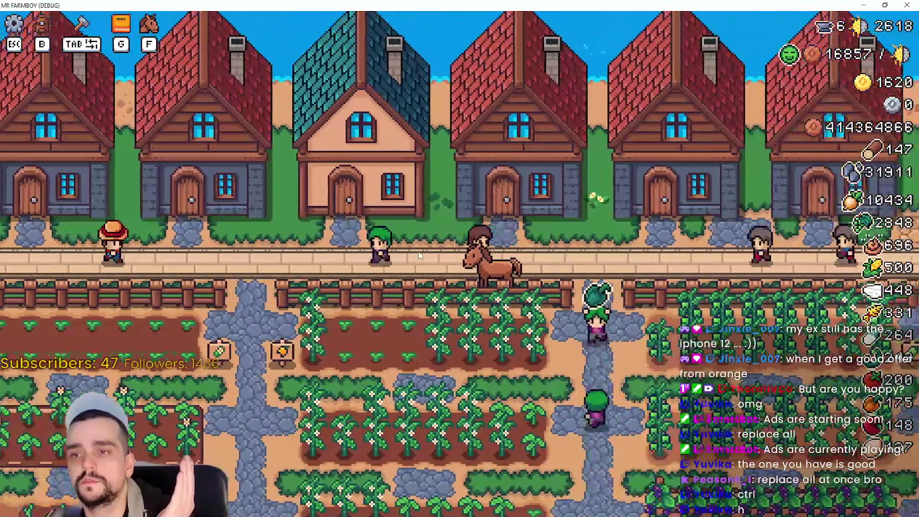
{"action": "key", "text": "a"}
{"action": "key", "text": "d"}
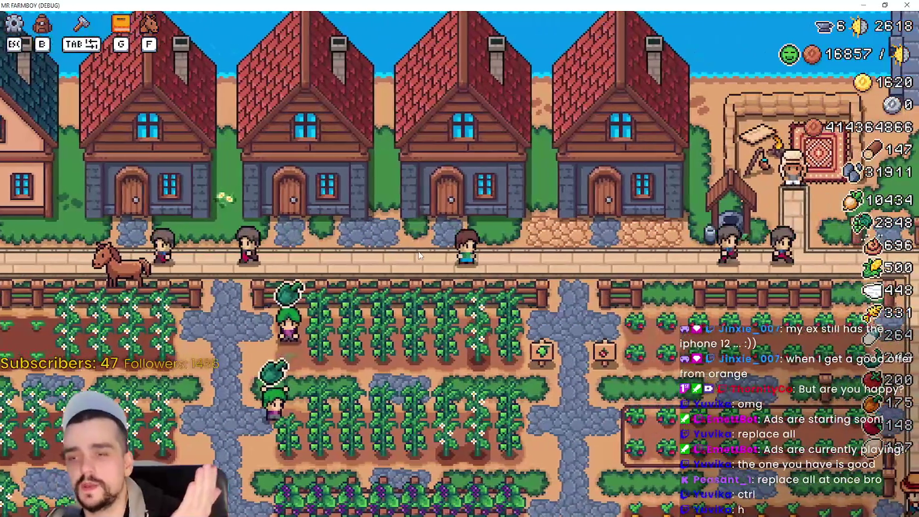
{"action": "key", "text": "a"}
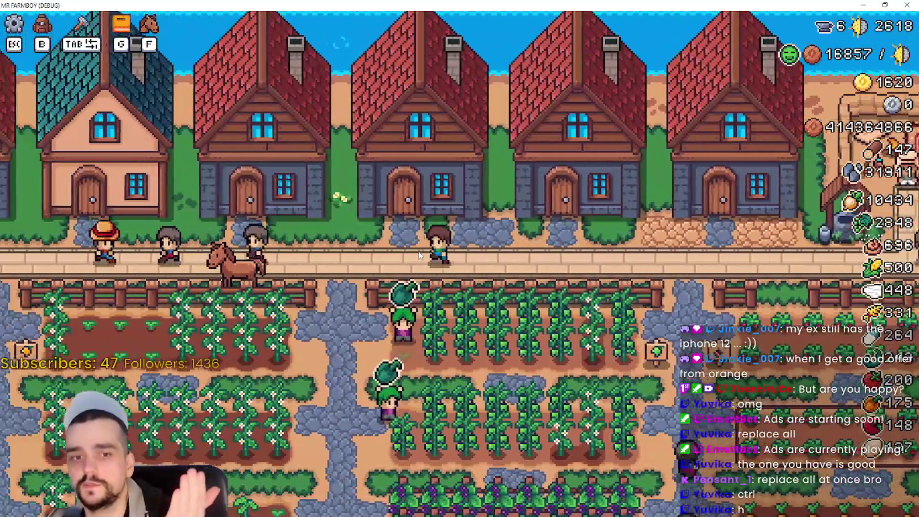
{"action": "key", "text": "a"}
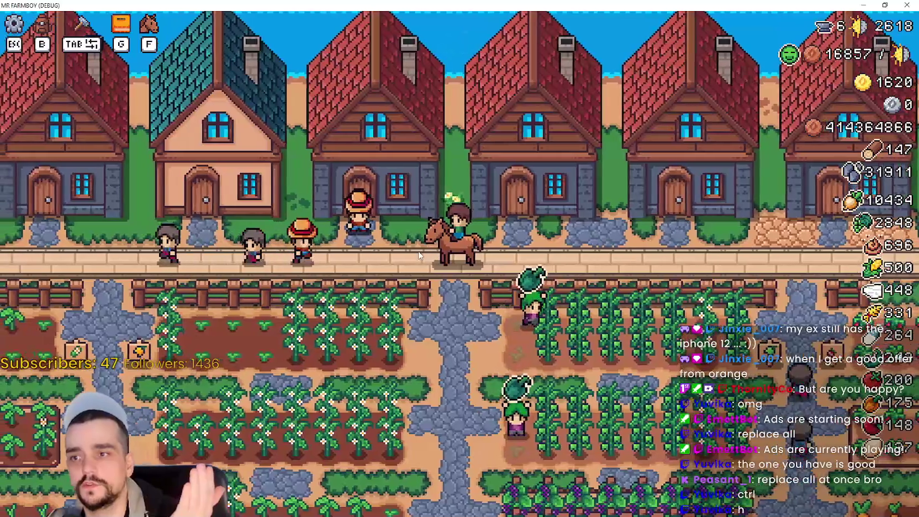
{"action": "key", "text": "d"}
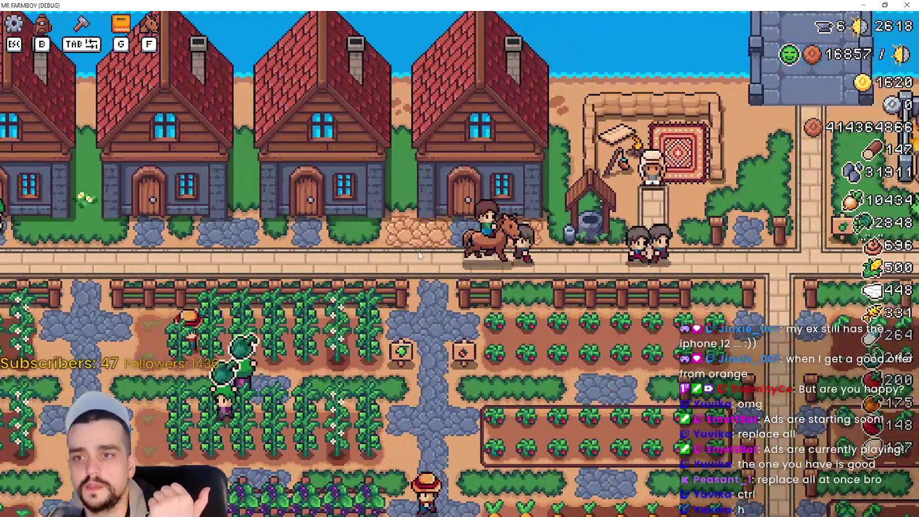
{"action": "key", "text": "a"}
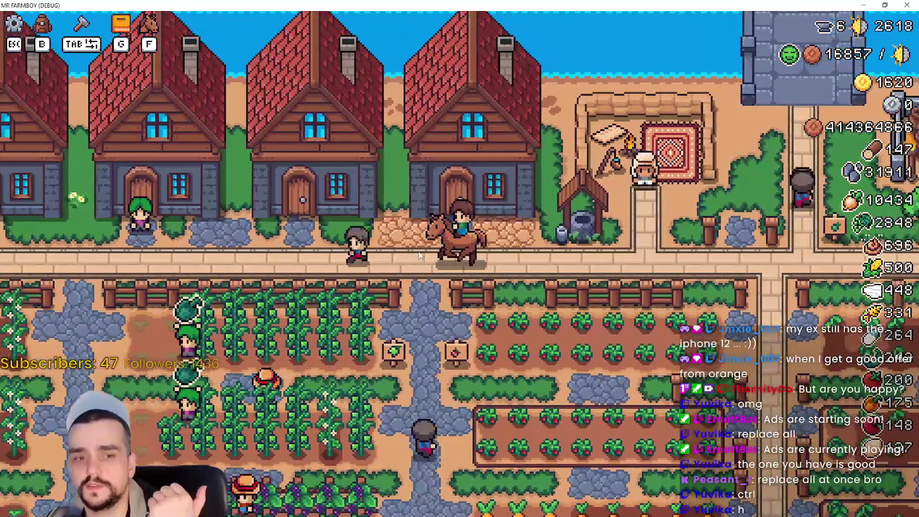
{"action": "key", "text": "d"}
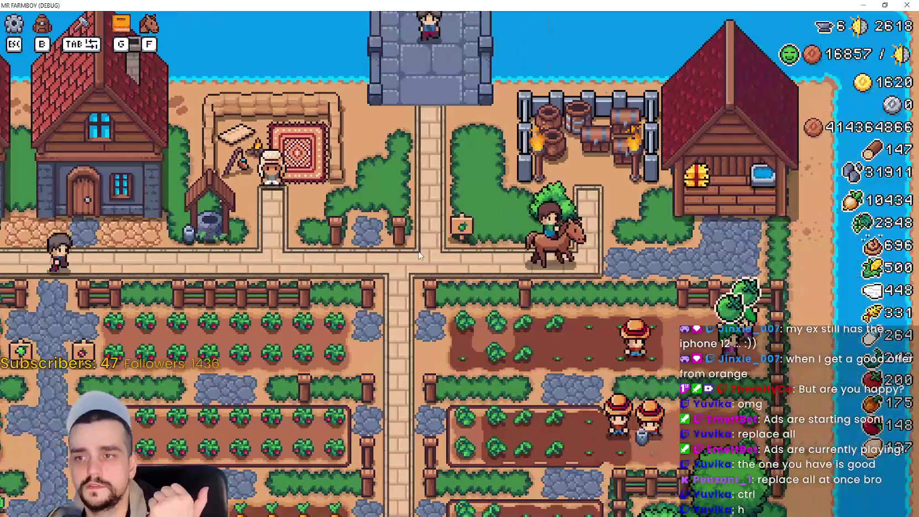
{"action": "key", "text": "a"}
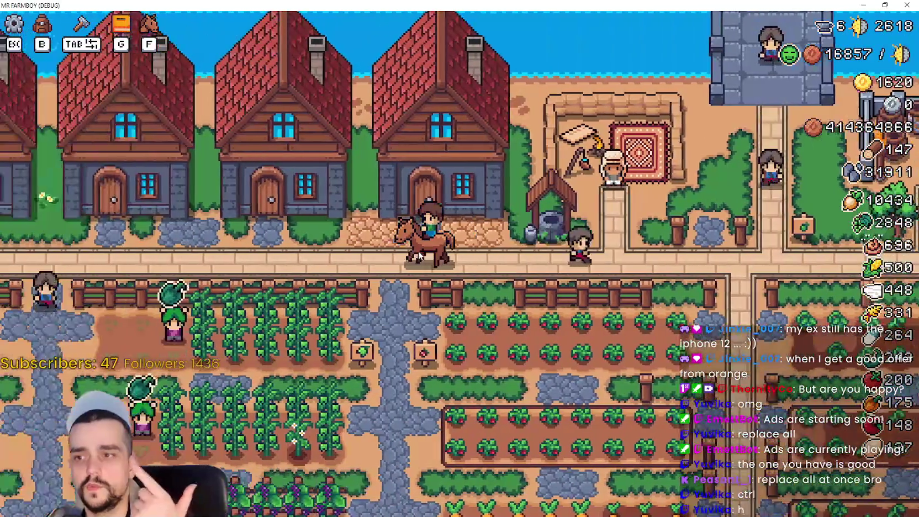
{"action": "key", "text": "a"}
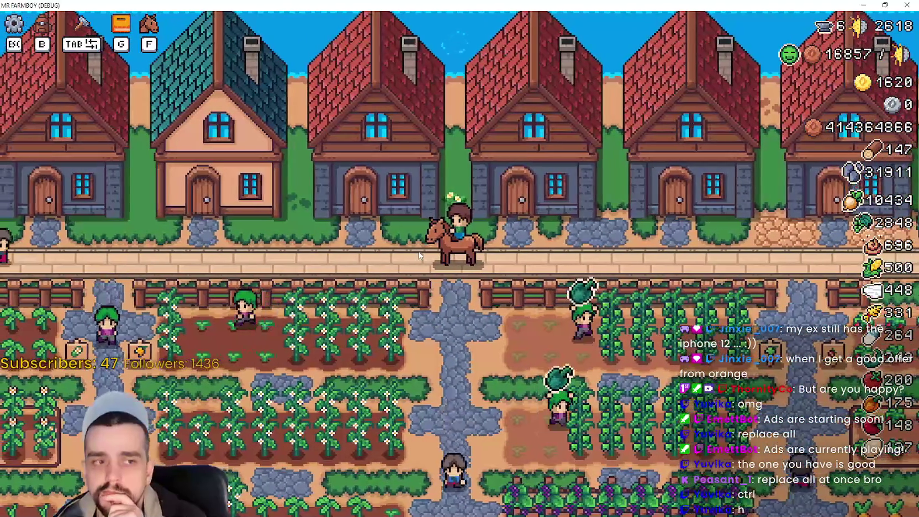
{"action": "key", "text": "d"}
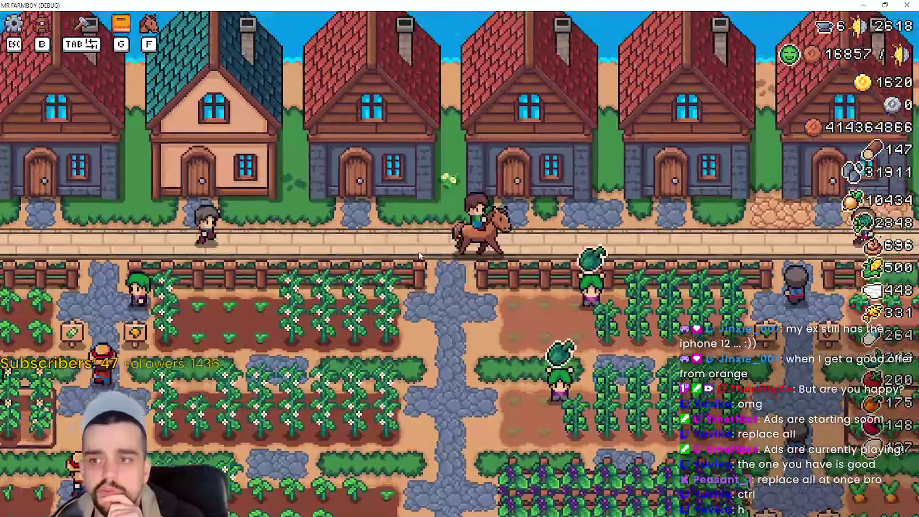
{"action": "key", "text": "d"}
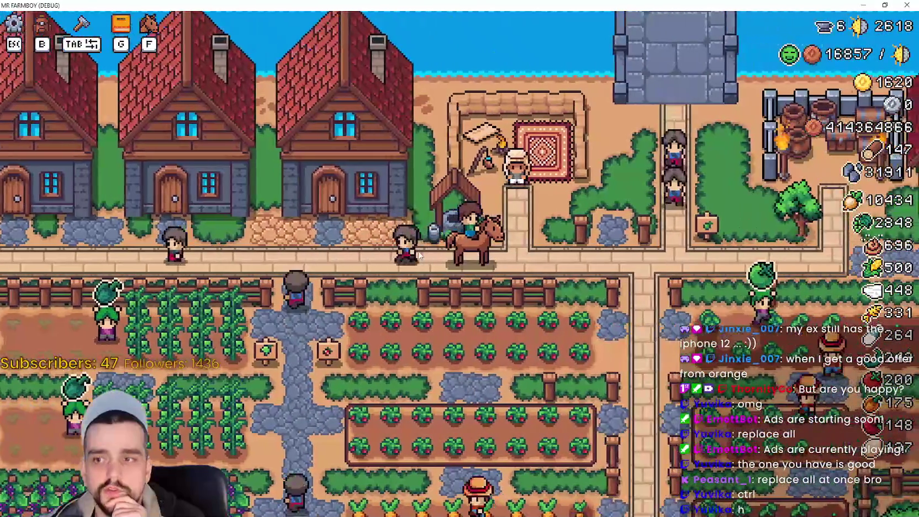
{"action": "key", "text": "d"}
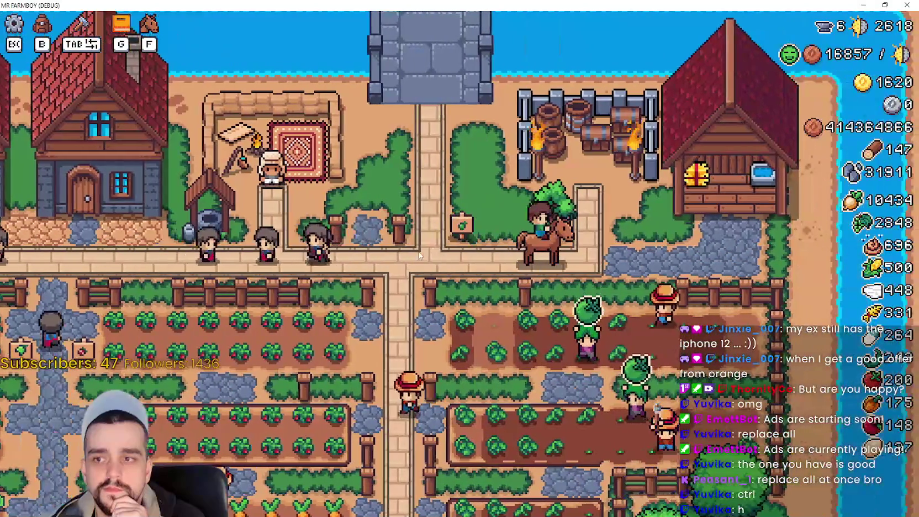
{"action": "key", "text": "a"}
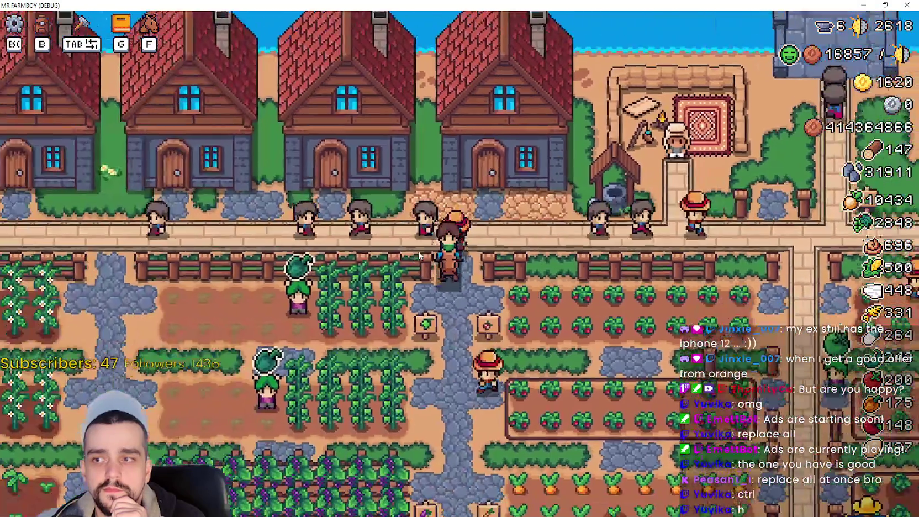
{"action": "key", "text": "s"}
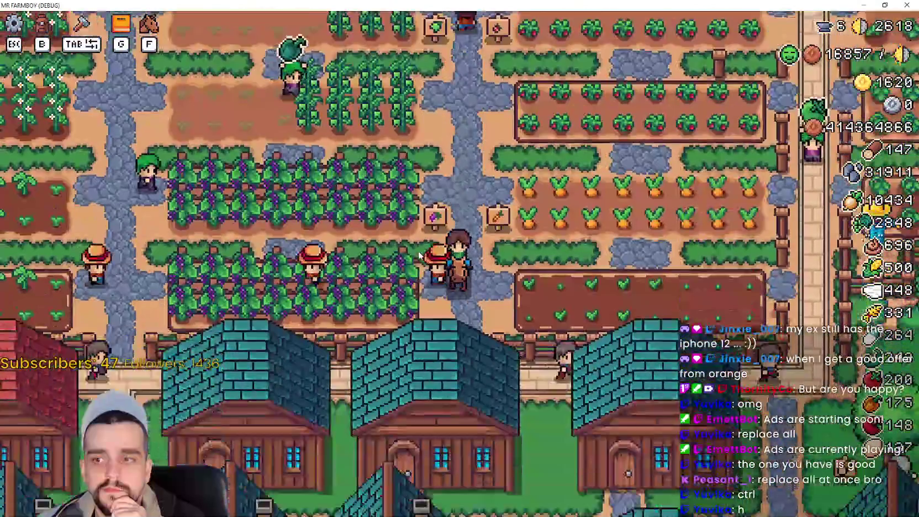
{"action": "key", "text": "w"}
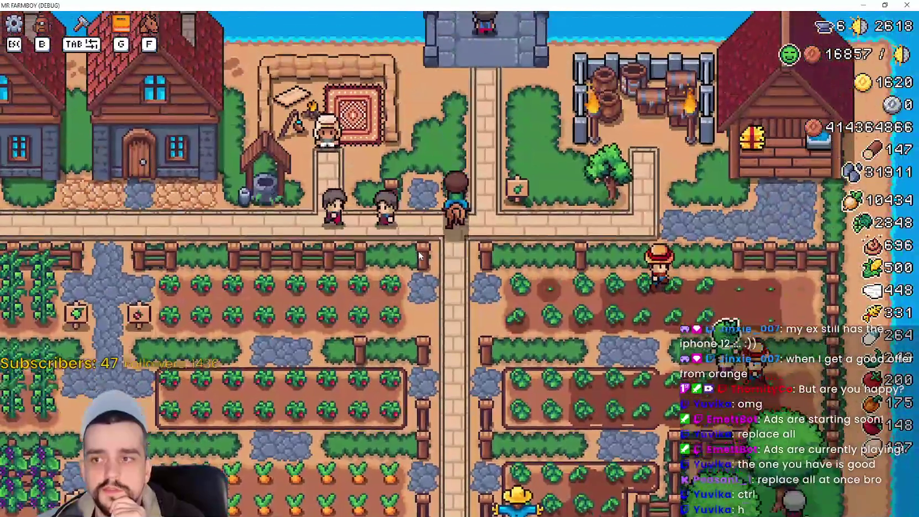
{"action": "key", "text": "a"}
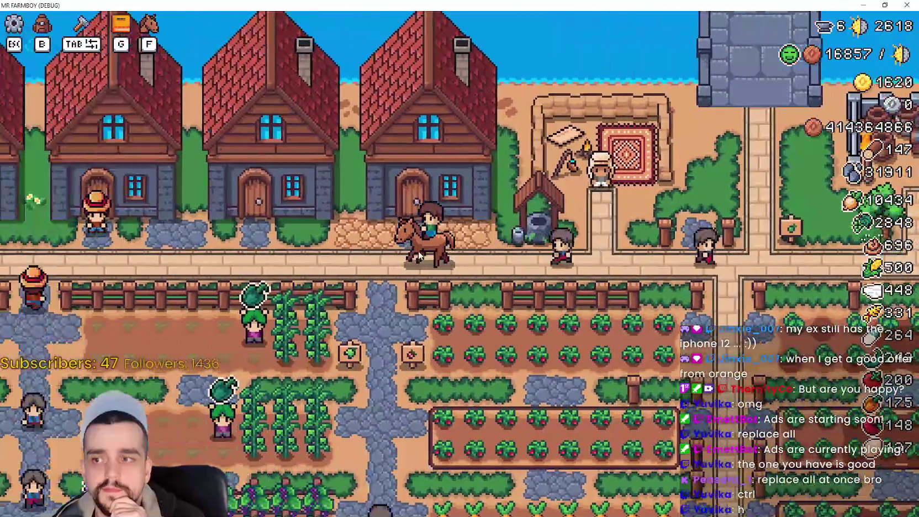
{"action": "key", "text": "a"}
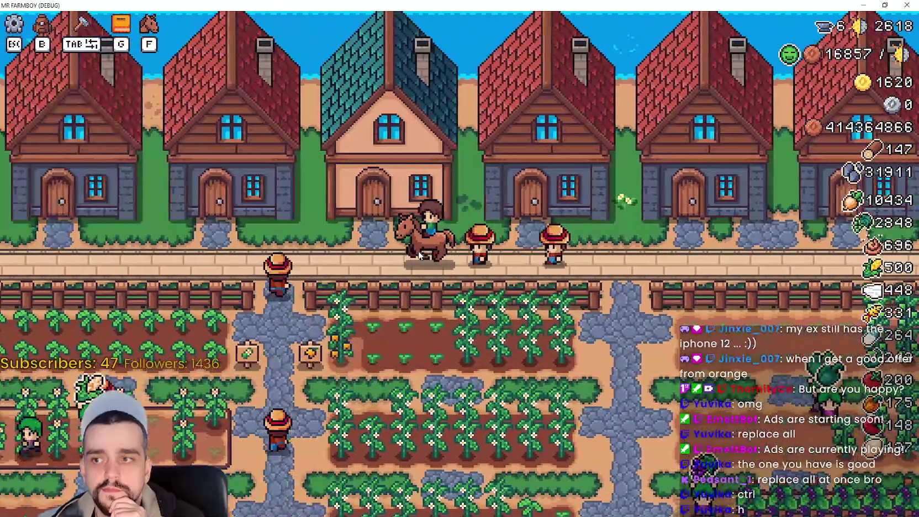
{"action": "key", "text": "d"}
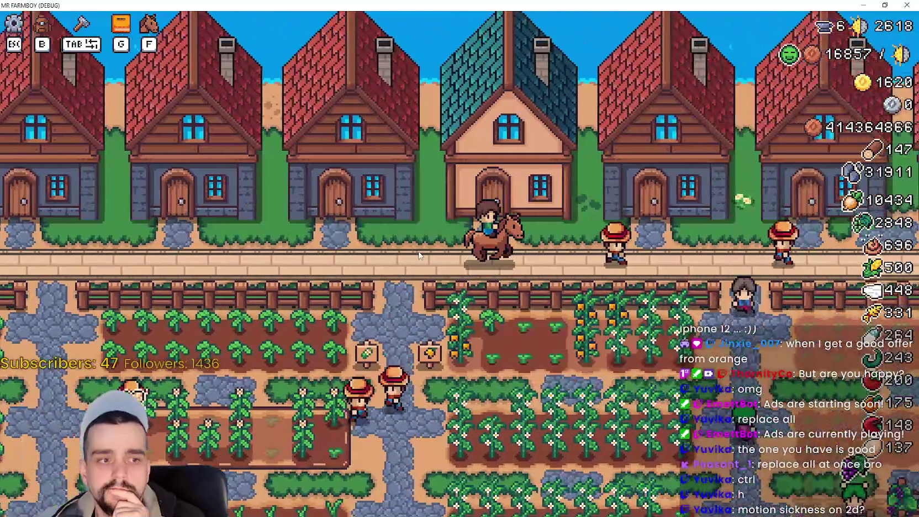
{"action": "key", "text": "d"}
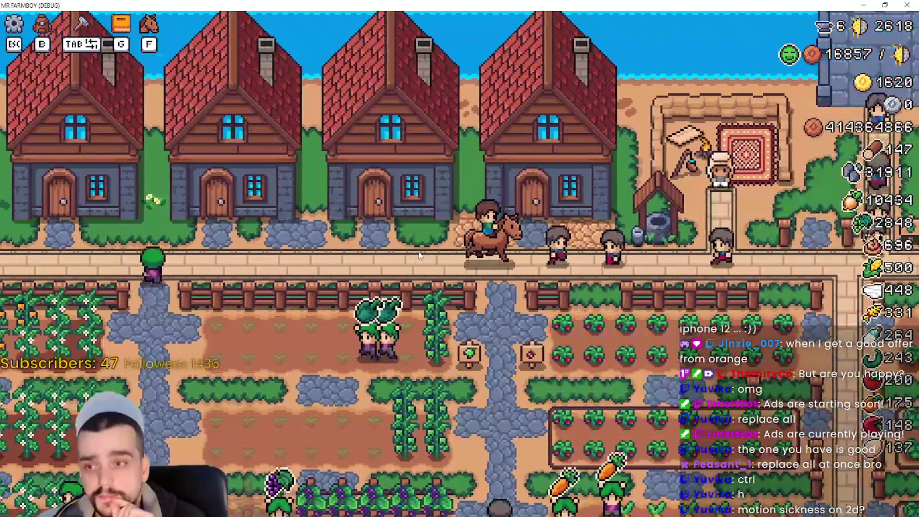
{"action": "key", "text": "d"}
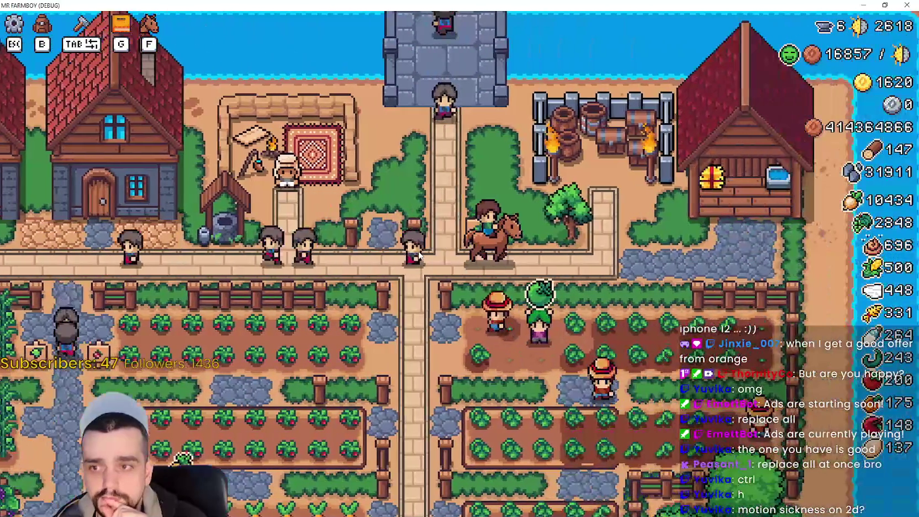
{"action": "key", "text": "a"}
{"action": "key", "text": "s"}
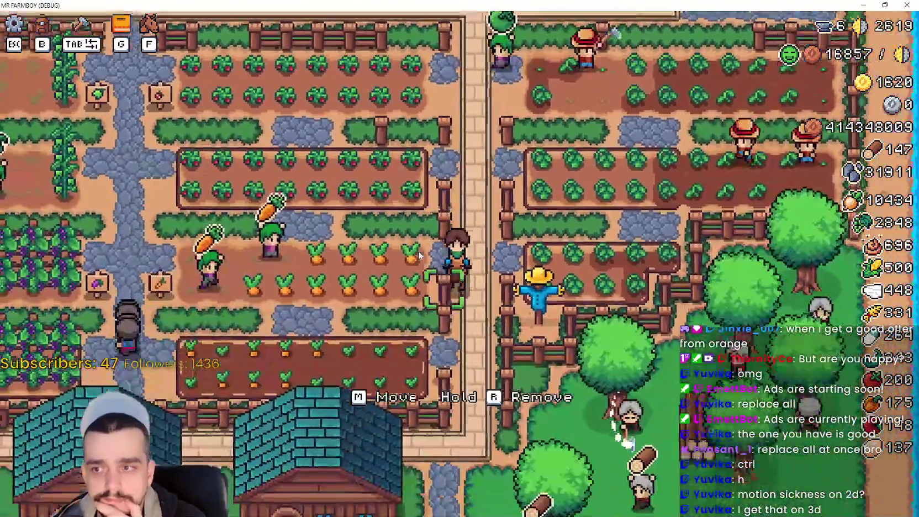
Step: Ride south past the coops, west along the lower road, then north and west along the upper road
{"action": "key", "text": "s"}
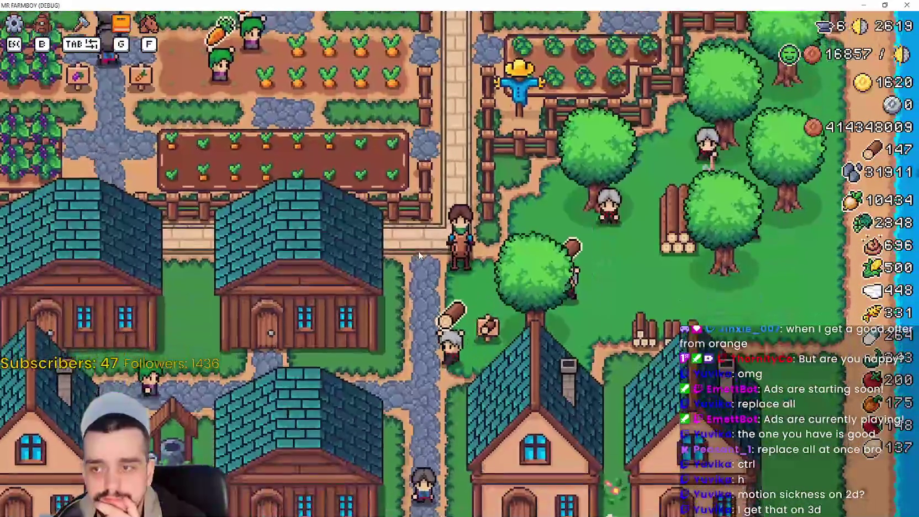
{"action": "key", "text": "s"}
{"action": "key", "text": "a"}
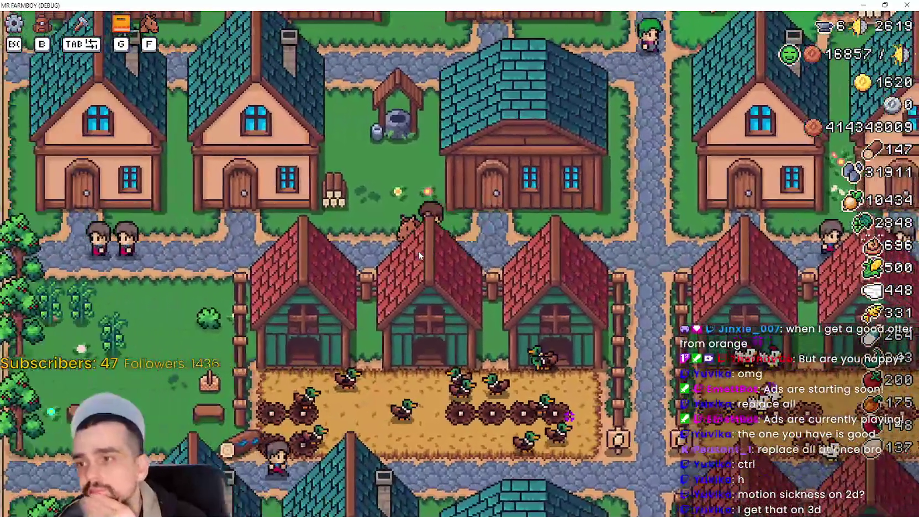
{"action": "key", "text": "a"}
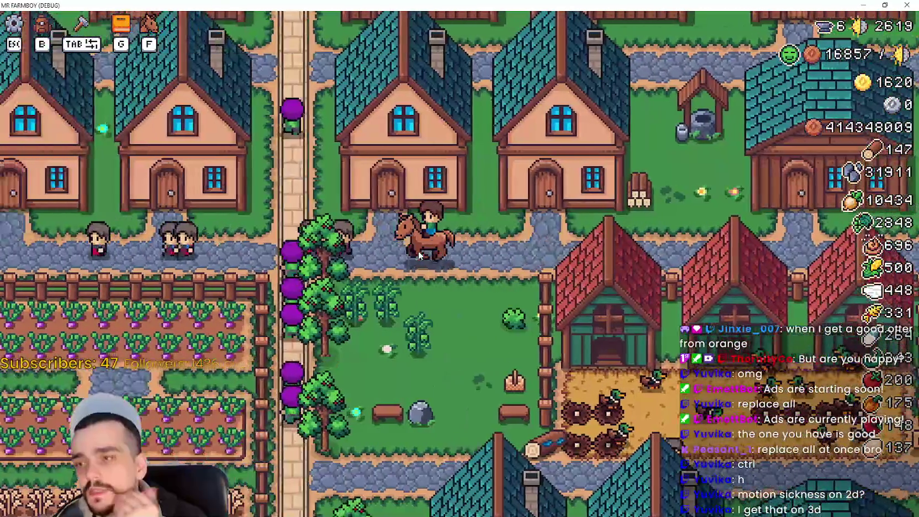
{"action": "key", "text": "a"}
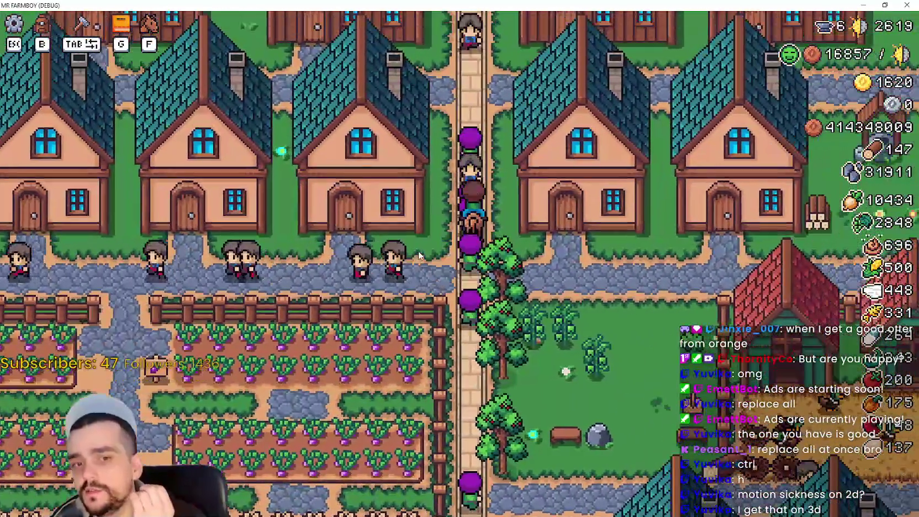
{"action": "key", "text": "w"}
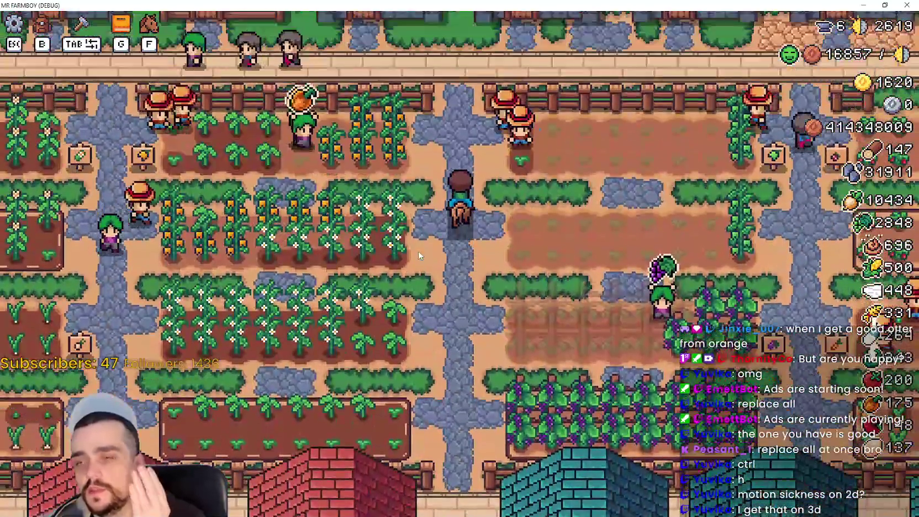
{"action": "key", "text": "w"}
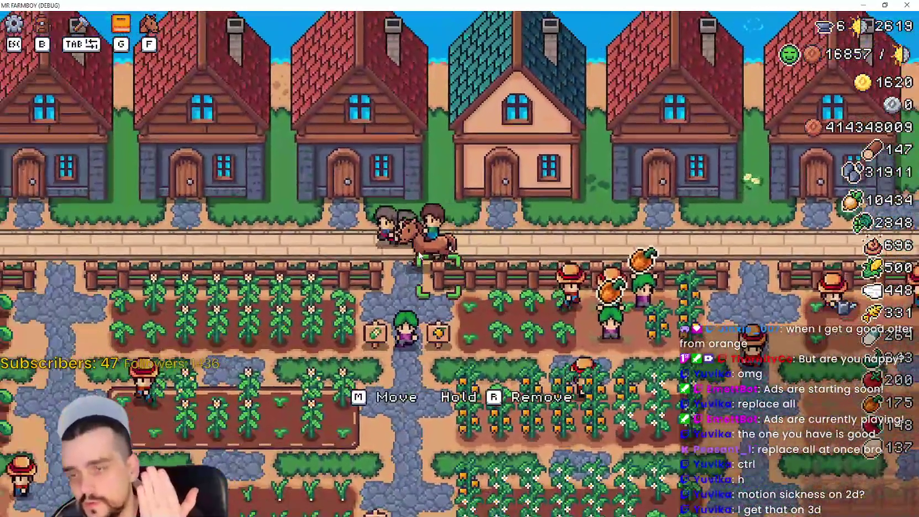
{"action": "key", "text": "a"}
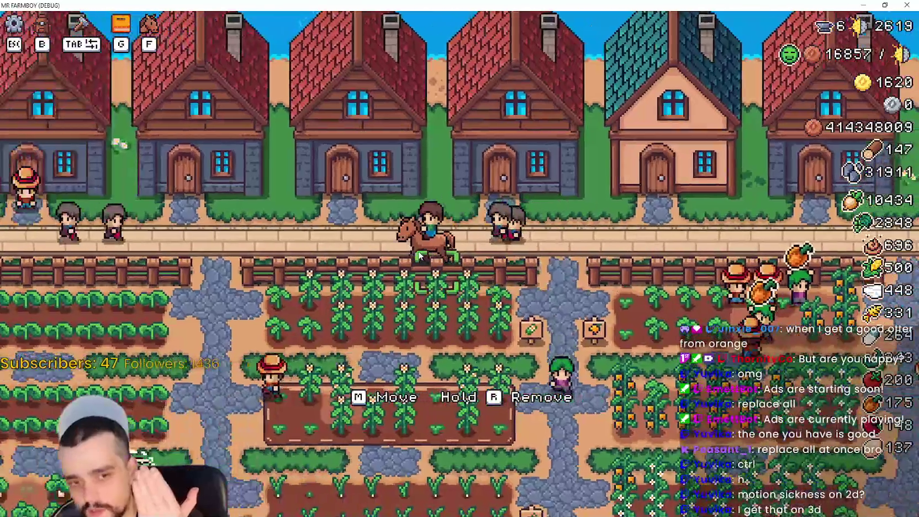
{"action": "key", "text": "a"}
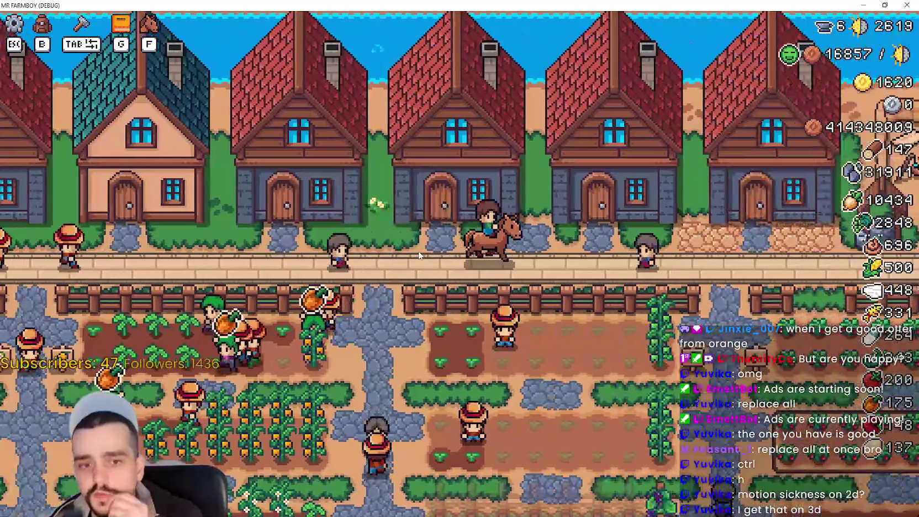
Step: Ride east, then back west past the houses, dipping into the crop fields and back to the fence line
{"action": "key", "text": "d"}
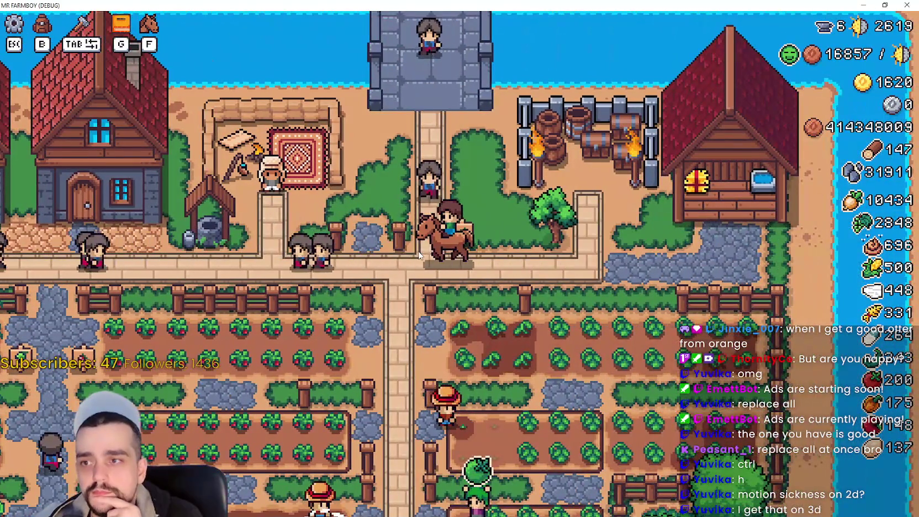
{"action": "key", "text": "a"}
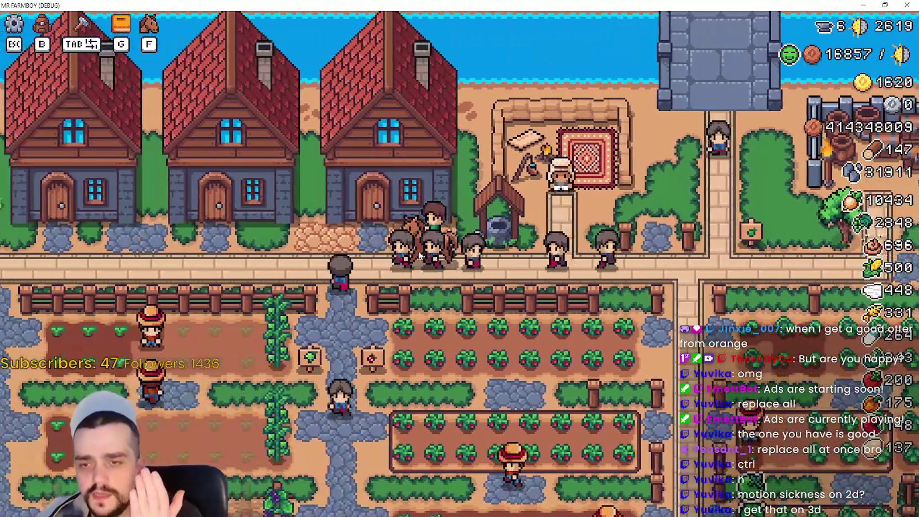
{"action": "key", "text": "a"}
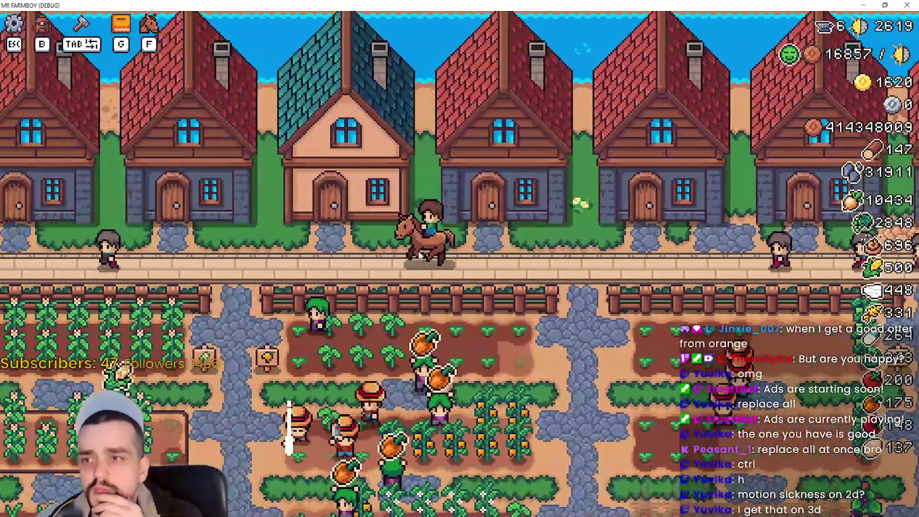
{"action": "key", "text": "a"}
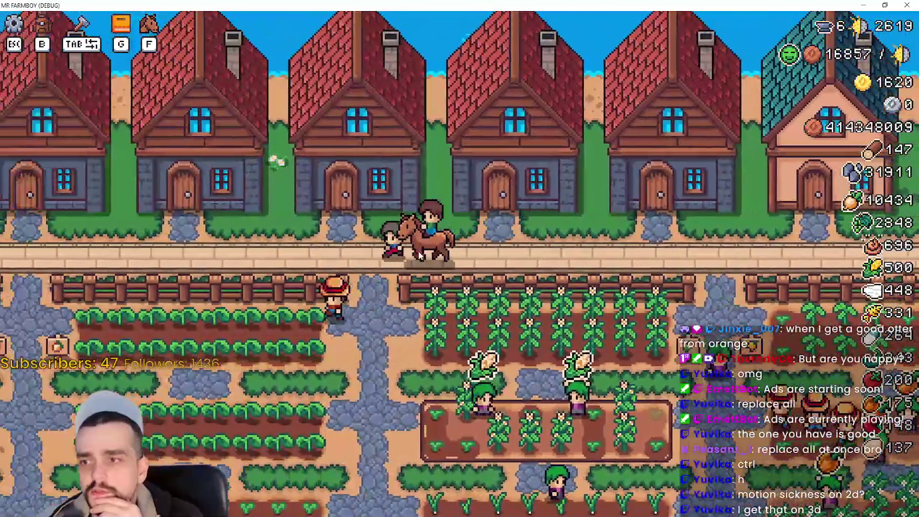
{"action": "key", "text": "a"}
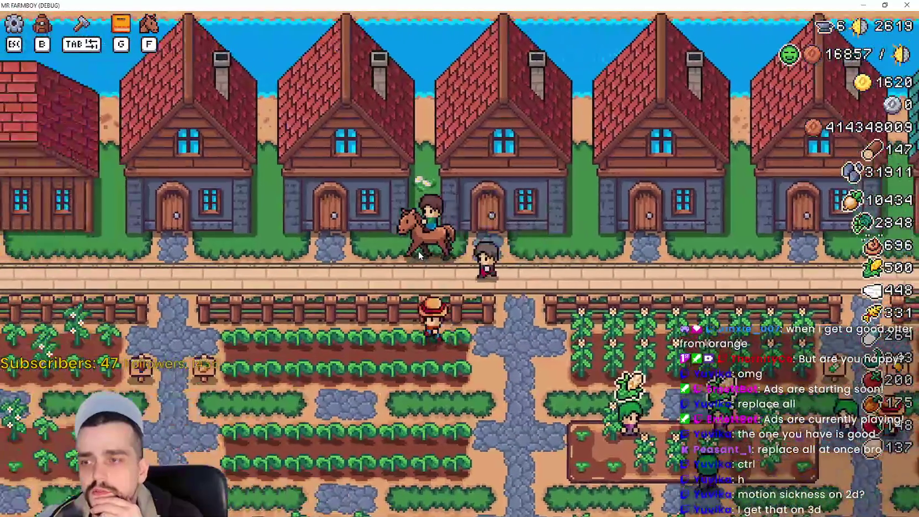
{"action": "key", "text": "s"}
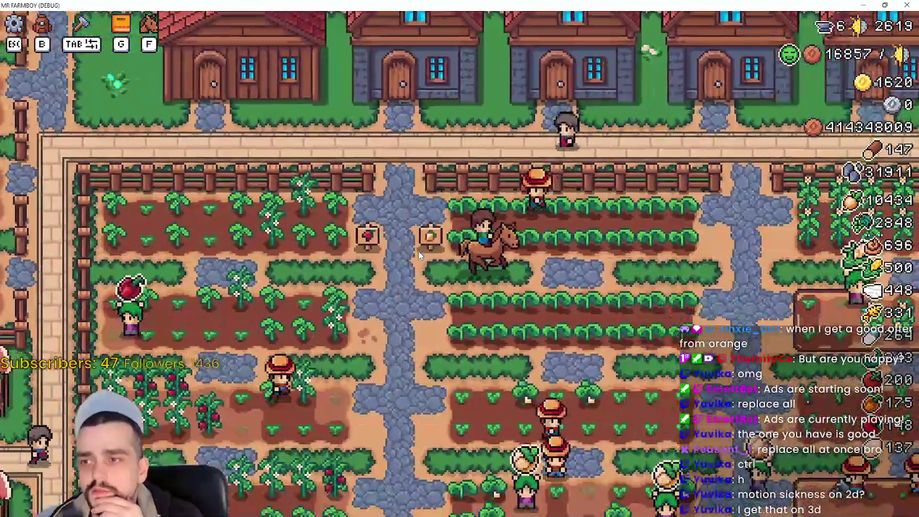
{"action": "key", "text": "w"}
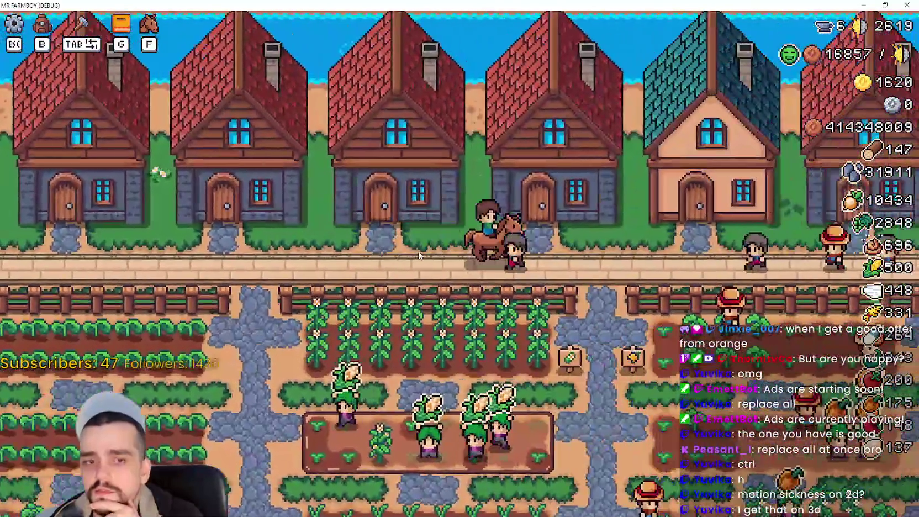
{"action": "key", "text": "d"}
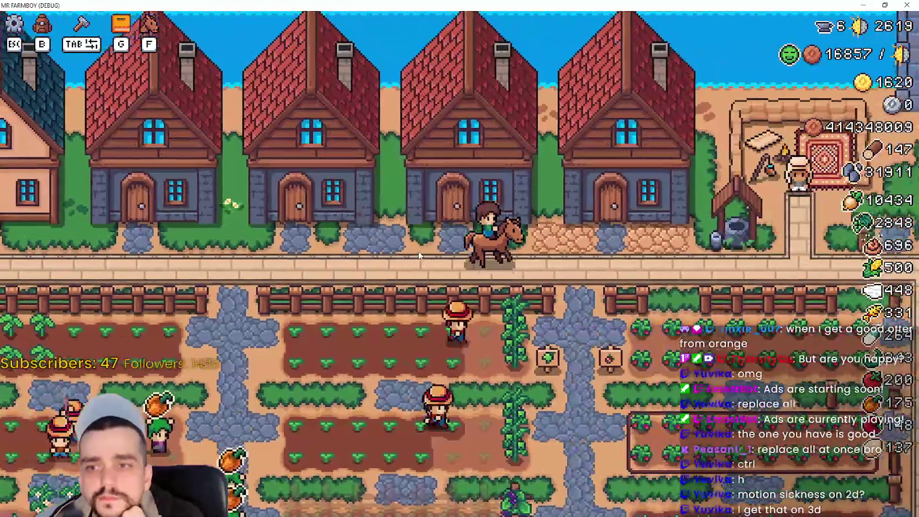
{"action": "key", "text": "s"}
{"action": "key", "text": "w"}
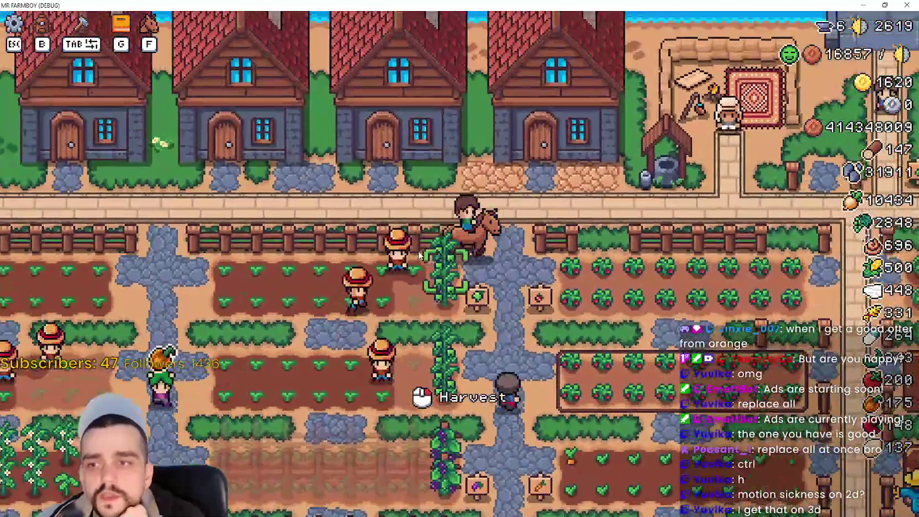
Step: Ride east to the stone gate, then back west along the road toward the well
{"action": "key", "text": "d"}
{"action": "key", "text": "w"}
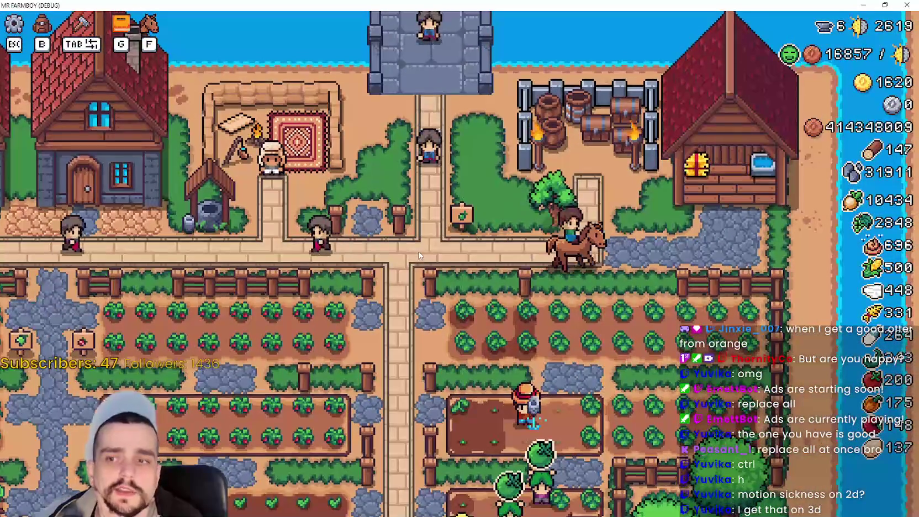
{"action": "key", "text": "s"}
{"action": "key", "text": "a"}
{"action": "key", "text": "w"}
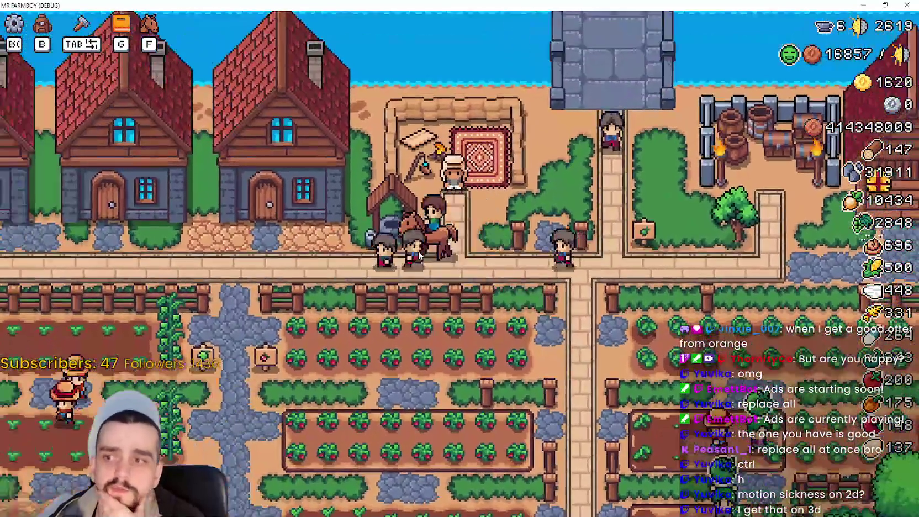
{"action": "key", "text": "a"}
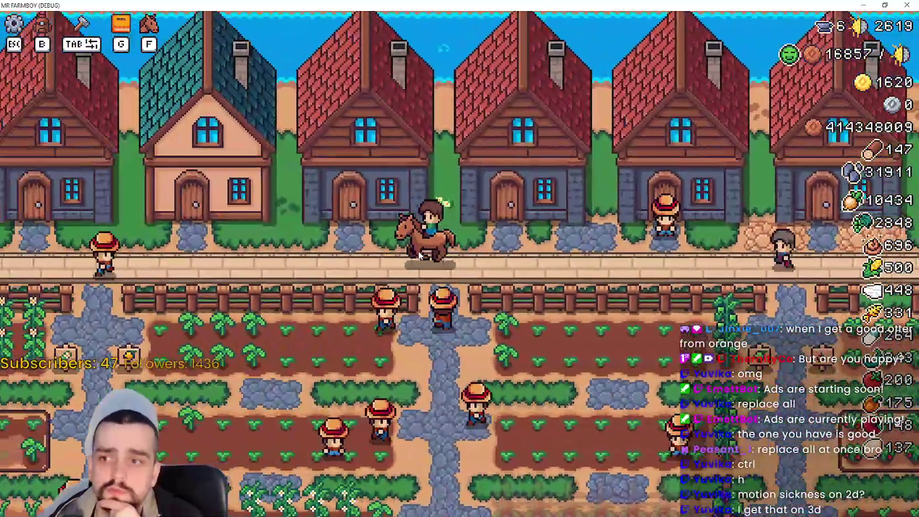
{"action": "key", "text": "a"}
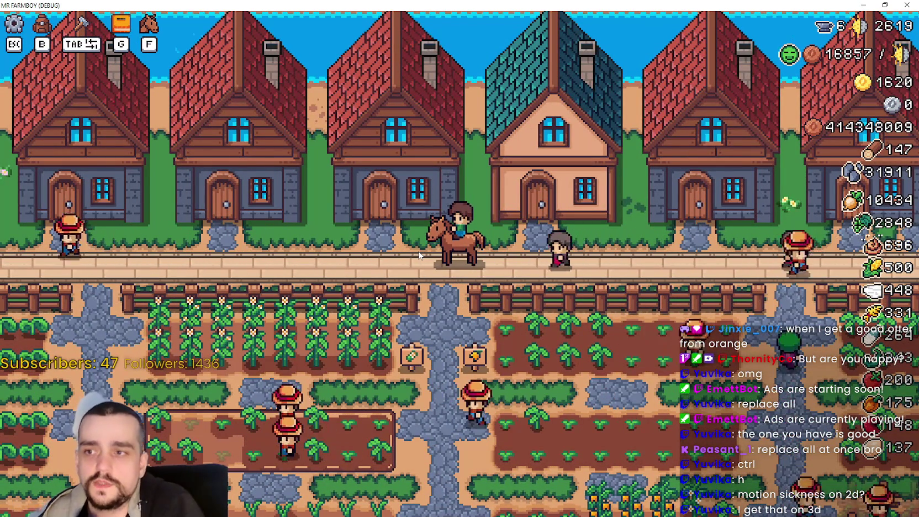
Step: Loop west to the fence, south past the market stalls, east along the fence road, then dismount by the fields
{"action": "key", "text": "a"}
{"action": "key", "text": "s"}
{"action": "key", "text": "a"}
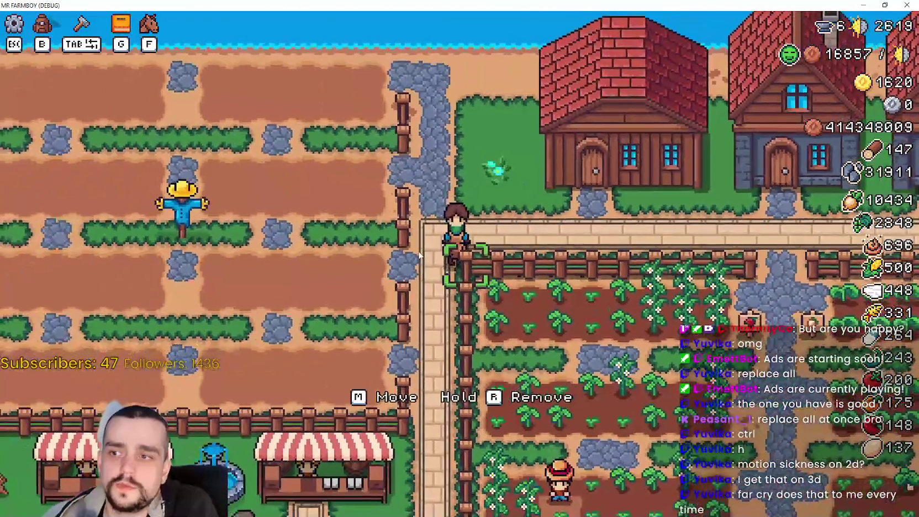
{"action": "key", "text": "s"}
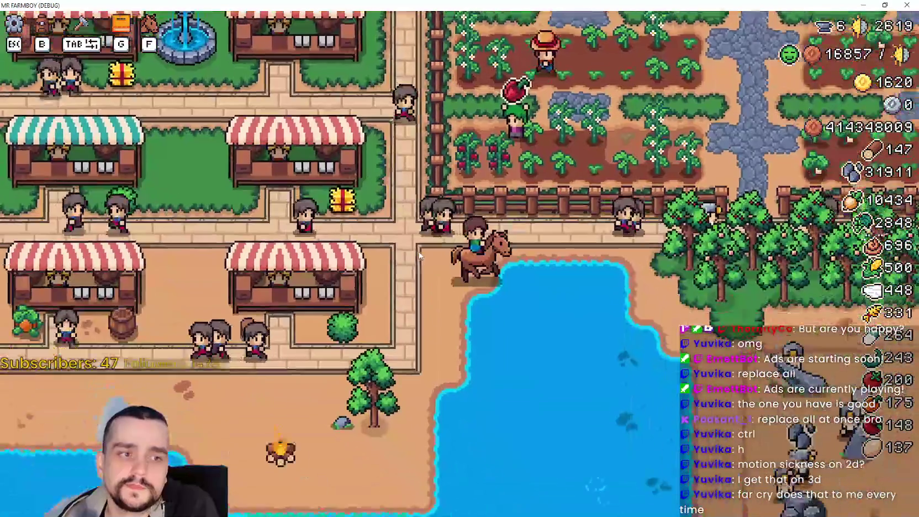
{"action": "key", "text": "d"}
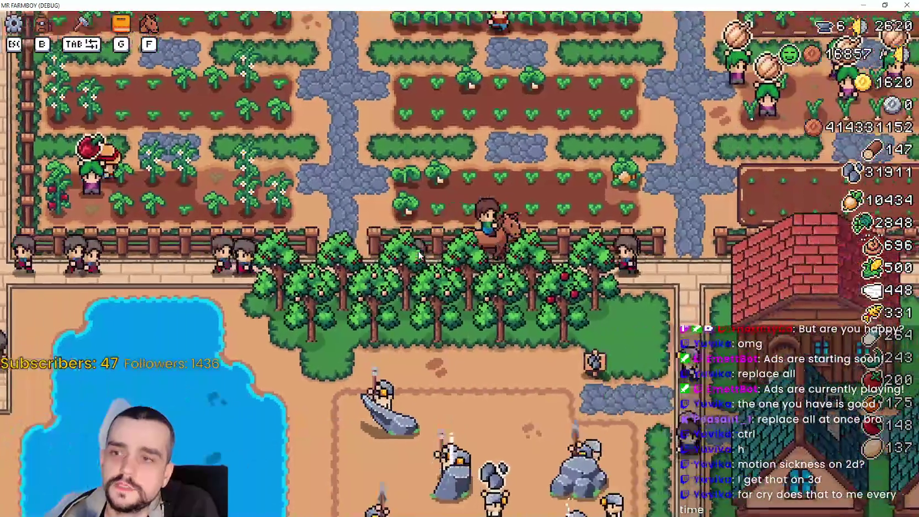
{"action": "key", "text": "d"}
{"action": "key", "text": "w"}
{"action": "key", "text": "w"}
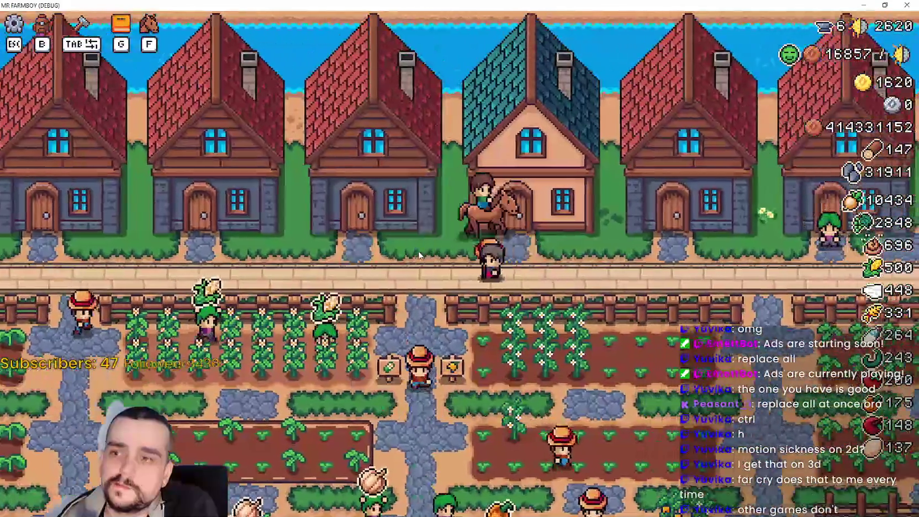
{"action": "key", "text": "d"}
{"action": "key", "text": "s"}
{"action": "key", "text": "d"}
{"action": "key", "text": "w"}
{"action": "key", "text": "d"}
{"action": "key", "text": "s"}
{"action": "key", "text": "f"}
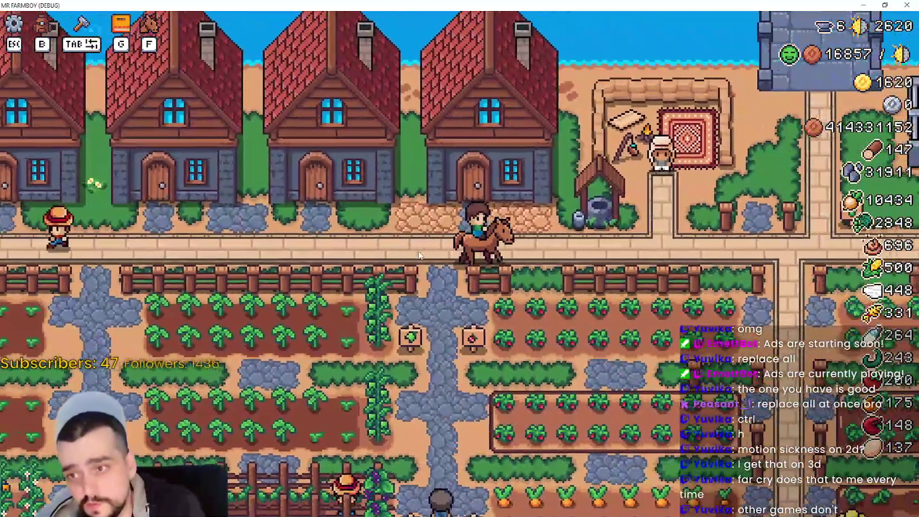
{"action": "key", "text": "d"}
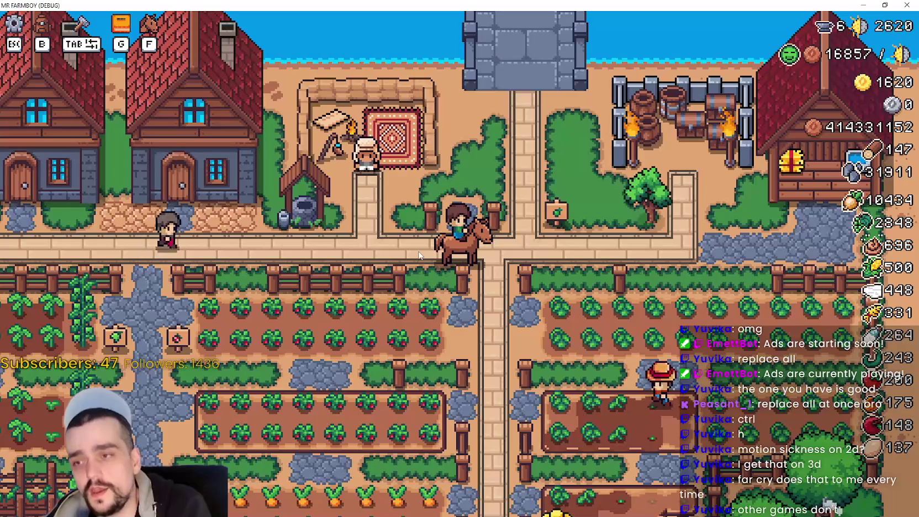
Step: Ride south between the fields, past the village houses, animal coops and wheat fields
{"action": "key", "text": "s"}
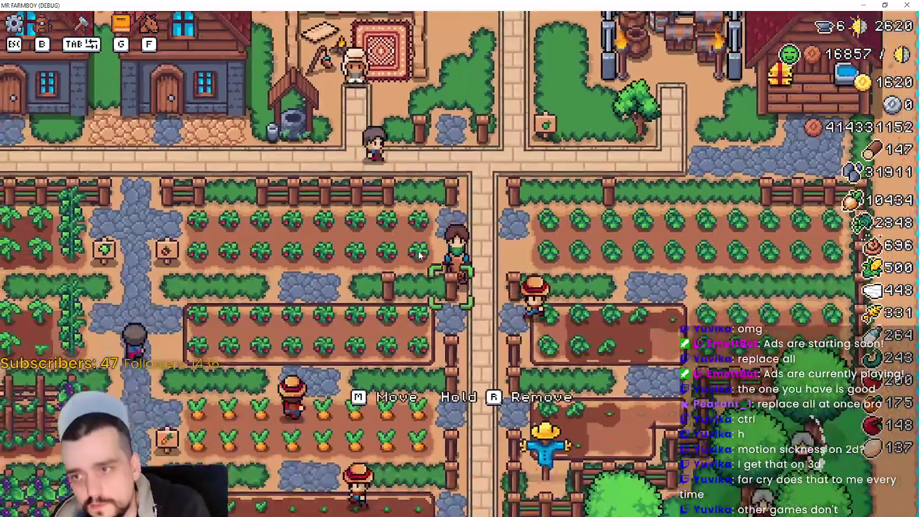
{"action": "key", "text": "s"}
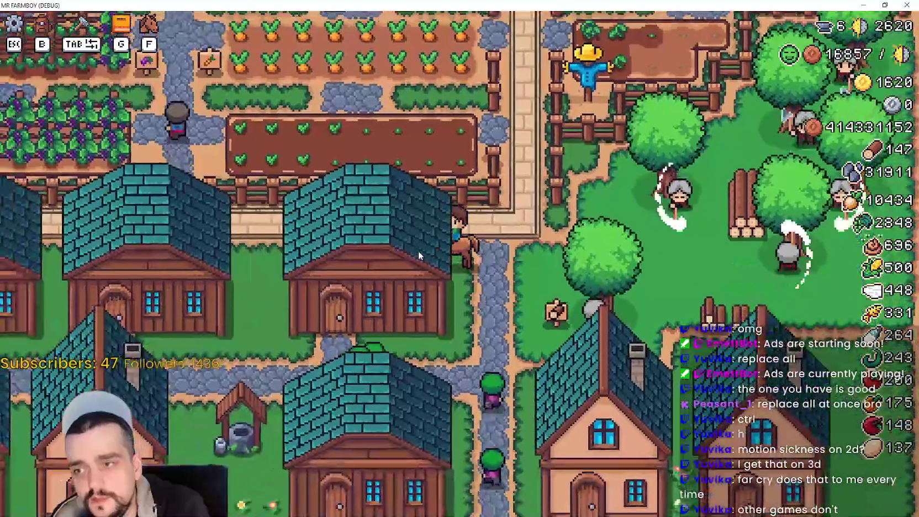
{"action": "key", "text": "s"}
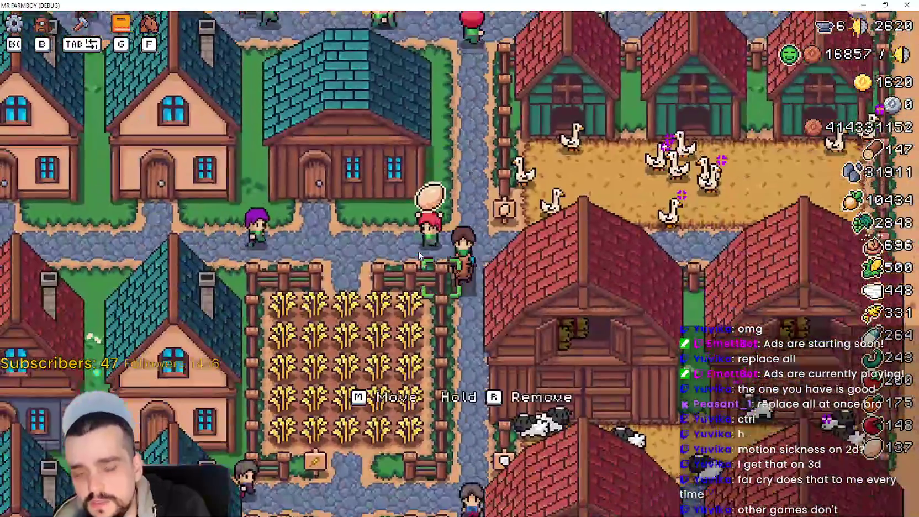
{"action": "key", "text": "s"}
{"action": "key", "text": "a"}
{"action": "key", "text": "a"}
{"action": "key", "text": "s"}
Step: Ride east past the wheat plots, then north and west by the rock quarry along the fence toward the market
{"action": "key", "text": "d"}
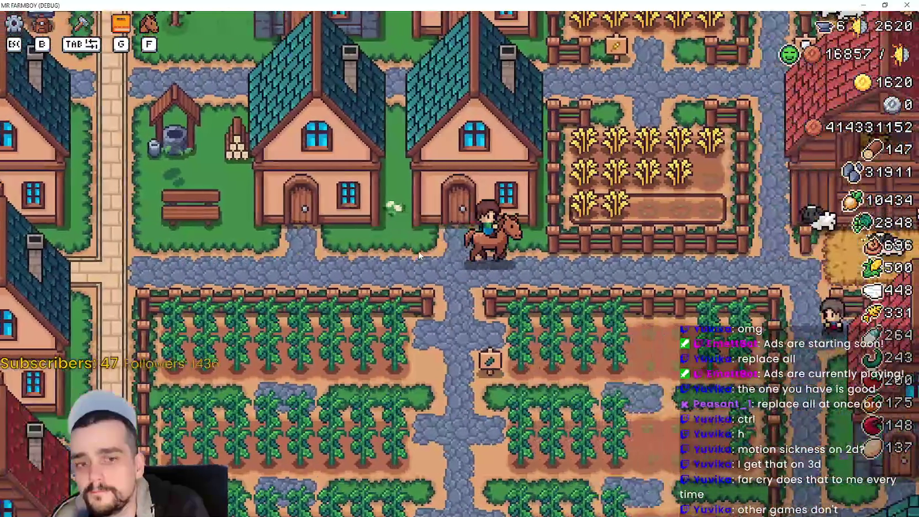
{"action": "key", "text": "w"}
{"action": "key", "text": "a"}
{"action": "key", "text": "a"}
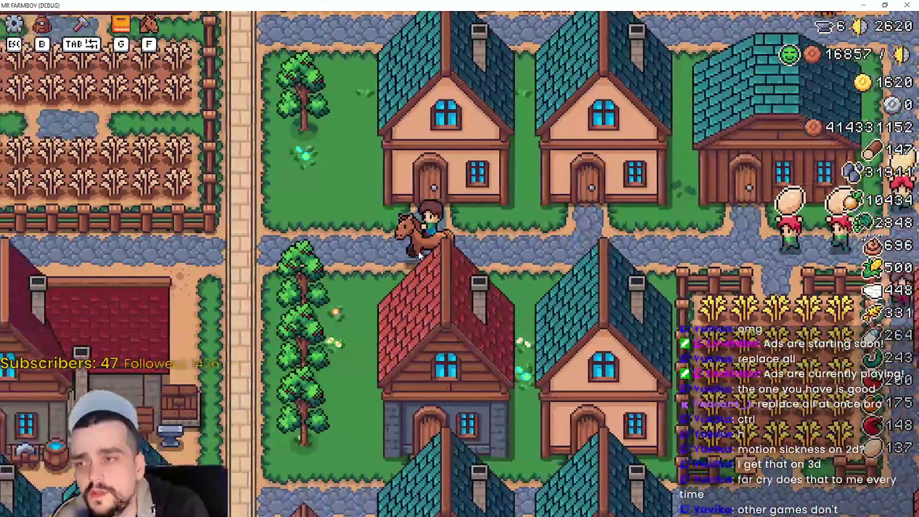
{"action": "key", "text": "a"}
{"action": "key", "text": "w"}
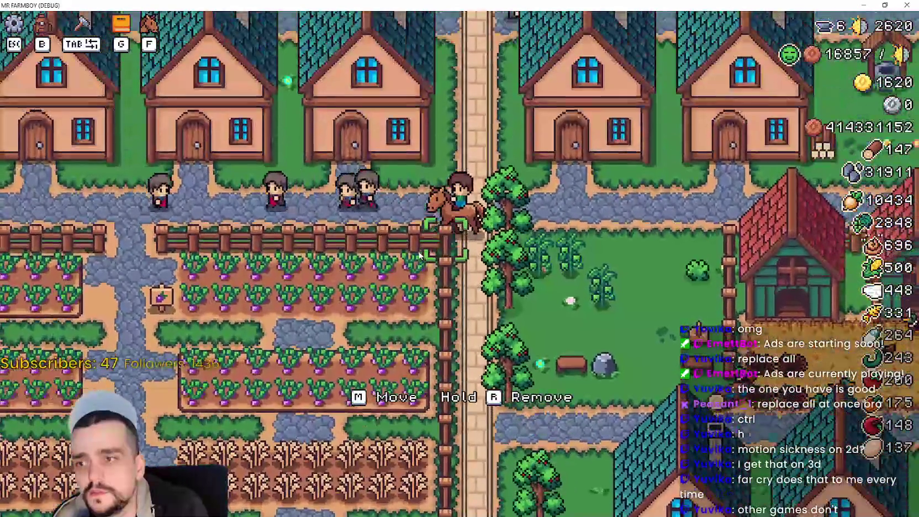
{"action": "key", "text": "a"}
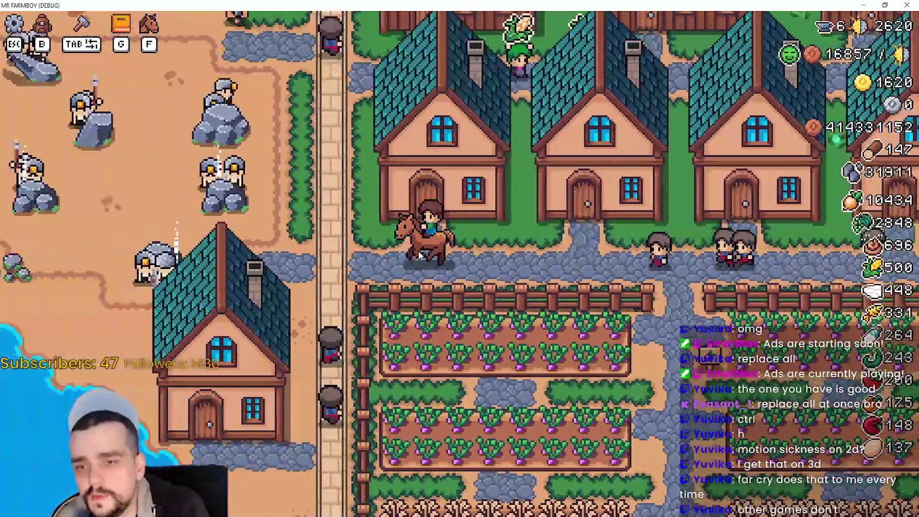
{"action": "key", "text": "w"}
{"action": "key", "text": "w"}
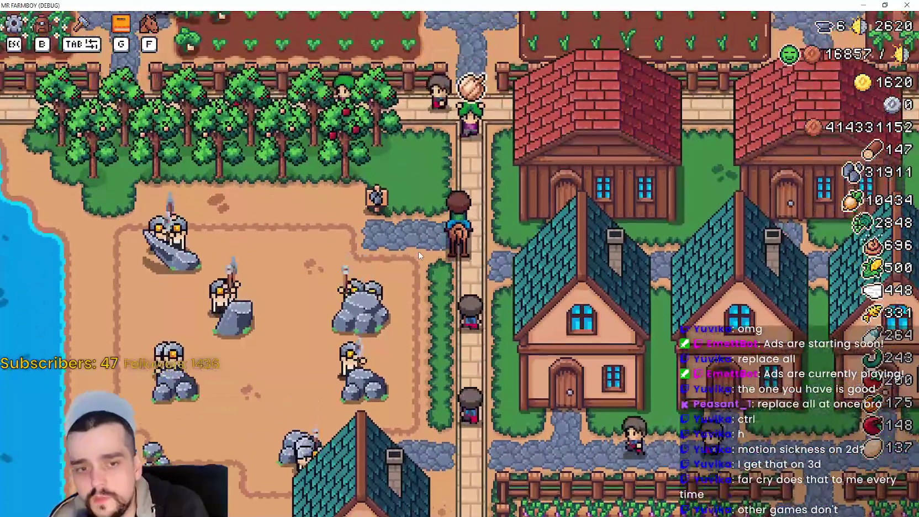
{"action": "key", "text": "a"}
{"action": "key", "text": "a"}
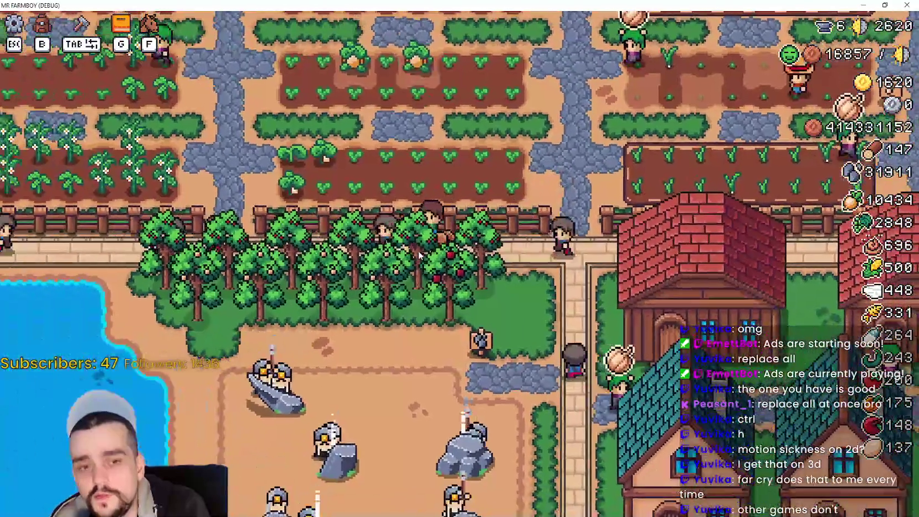
{"action": "key", "text": "a"}
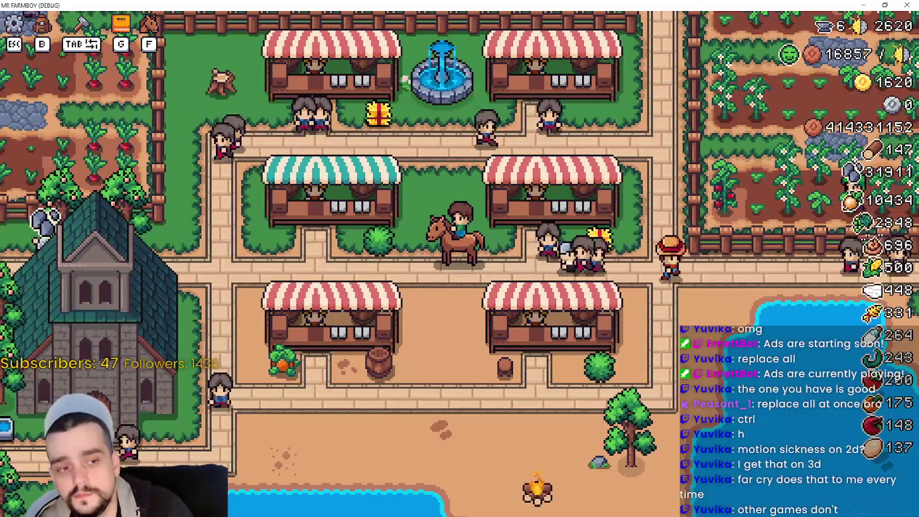
Step: Ride west to the church, then north-east across the houses and fields and south through a gap
{"action": "key", "text": "a"}
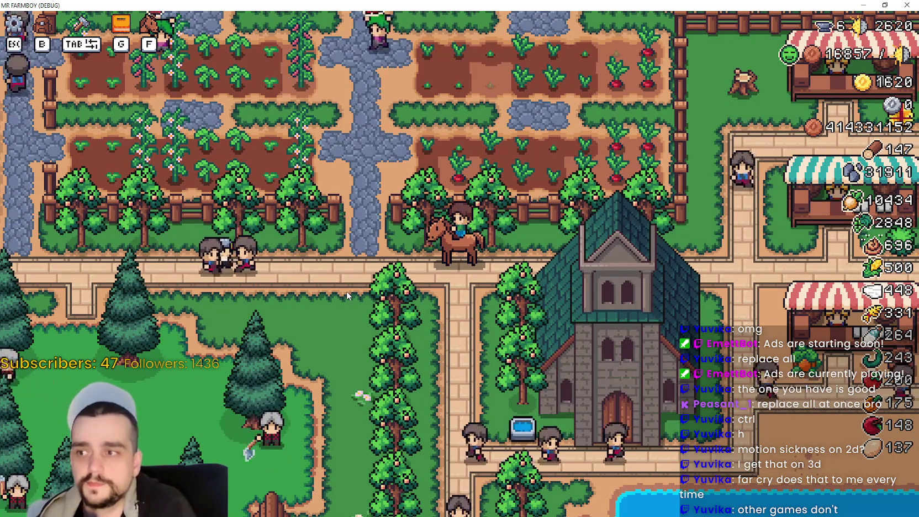
{"action": "key", "text": "d"}
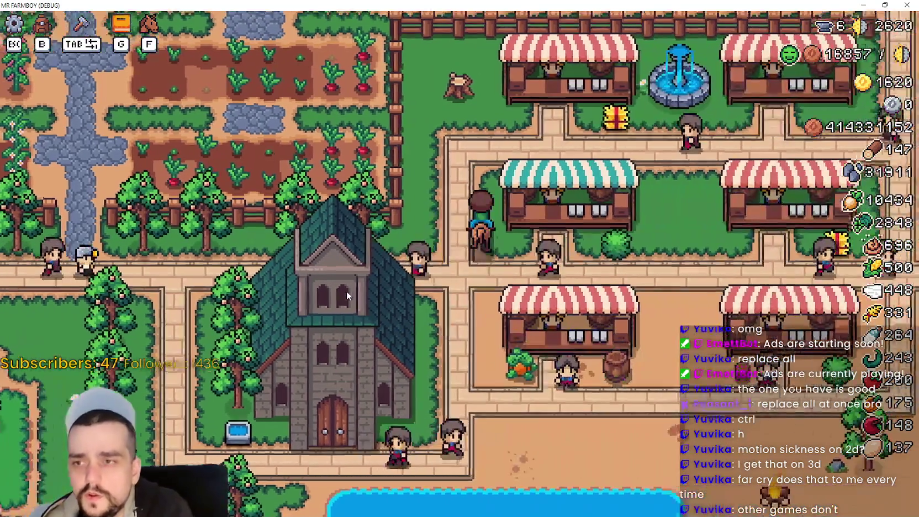
{"action": "key", "text": "w"}
{"action": "key", "text": "d"}
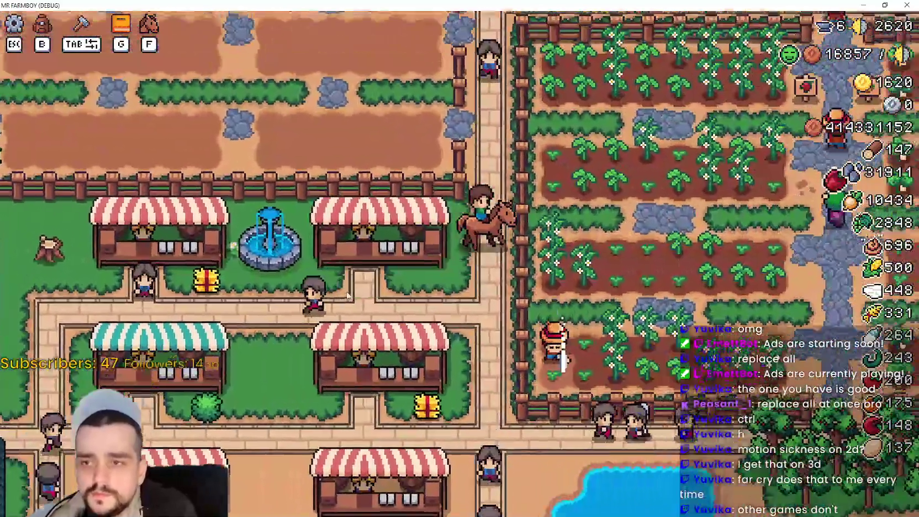
{"action": "key", "text": "w"}
{"action": "key", "text": "d"}
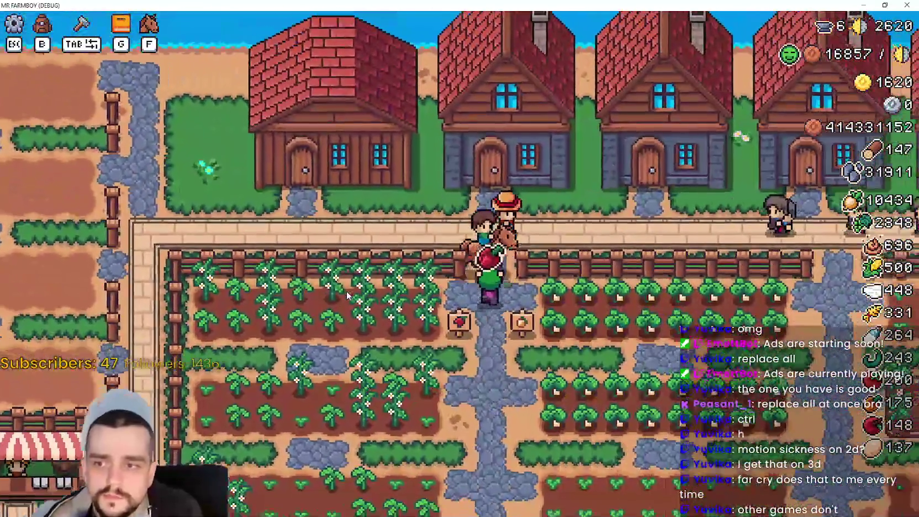
{"action": "key", "text": "d"}
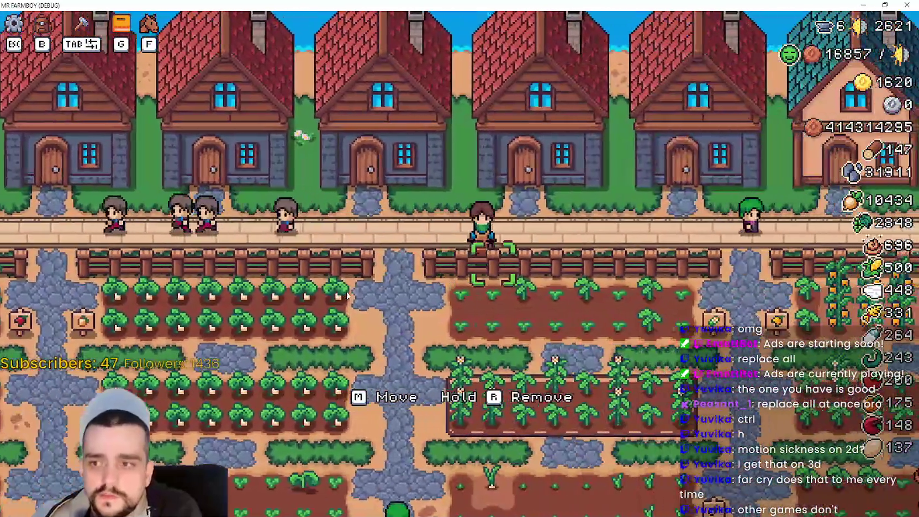
{"action": "key", "text": "a"}
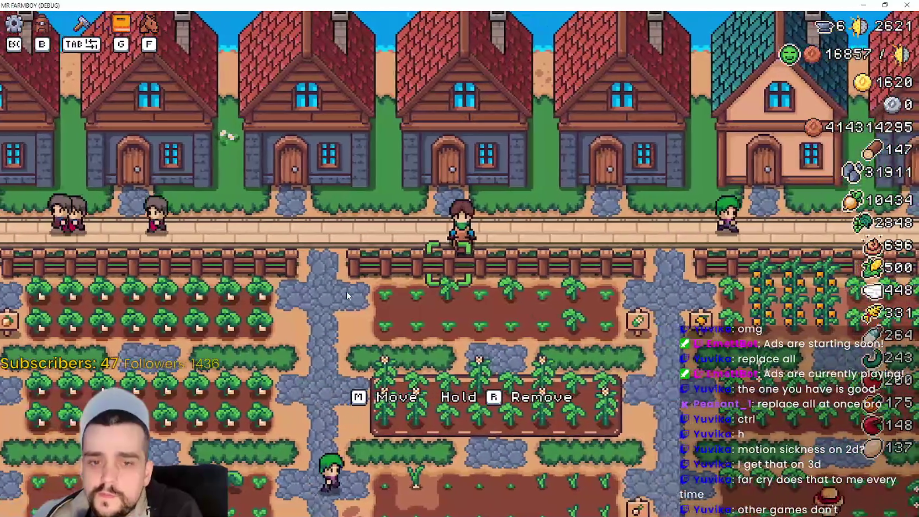
{"action": "key", "text": "s"}
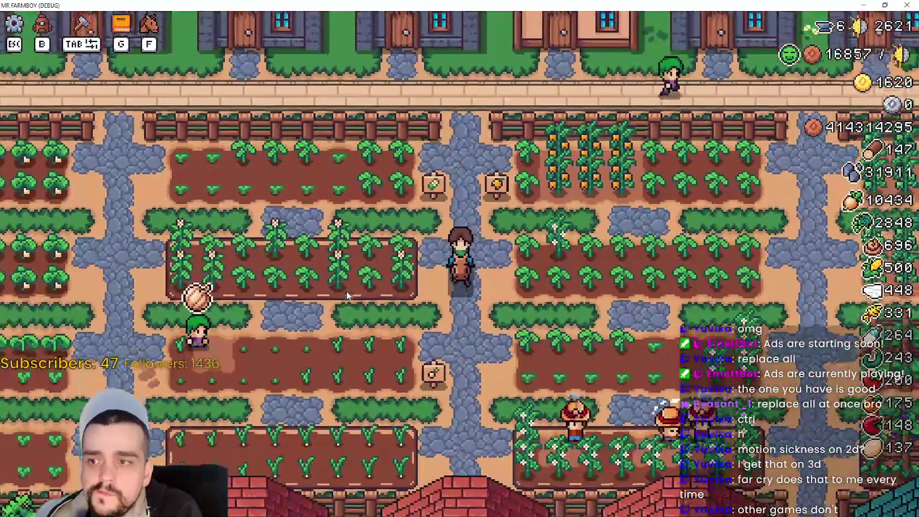
Step: Ride the road past the houses, then south into the fields, and zoom the camera out
{"action": "key", "text": "w"}
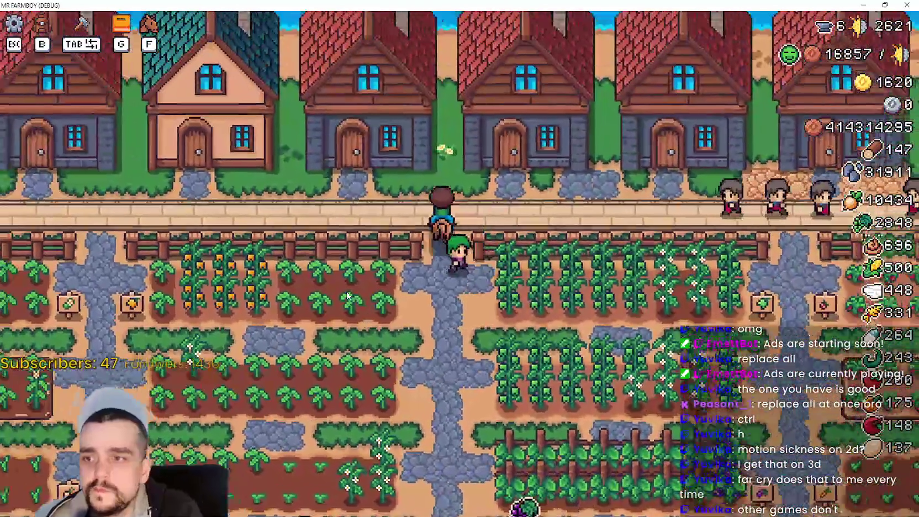
{"action": "key", "text": "w"}
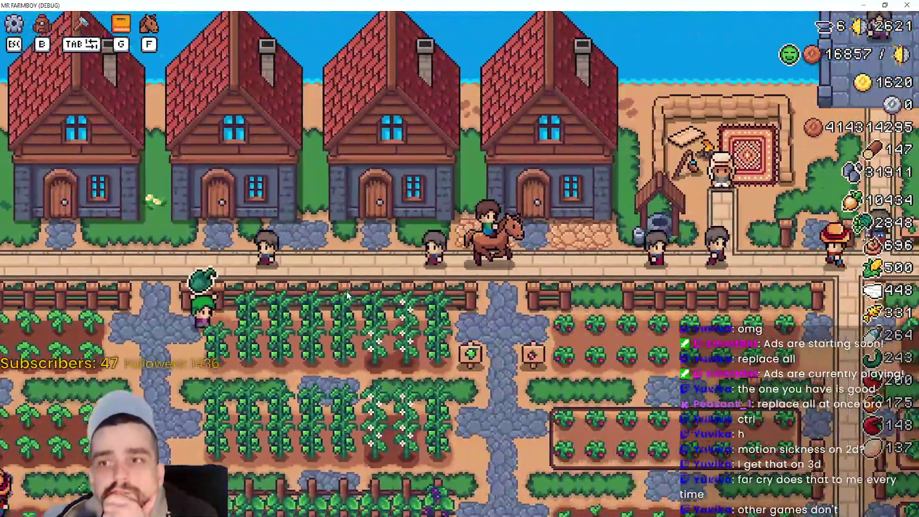
{"action": "key", "text": "d"}
{"action": "key", "text": "s"}
{"action": "key", "text": "s"}
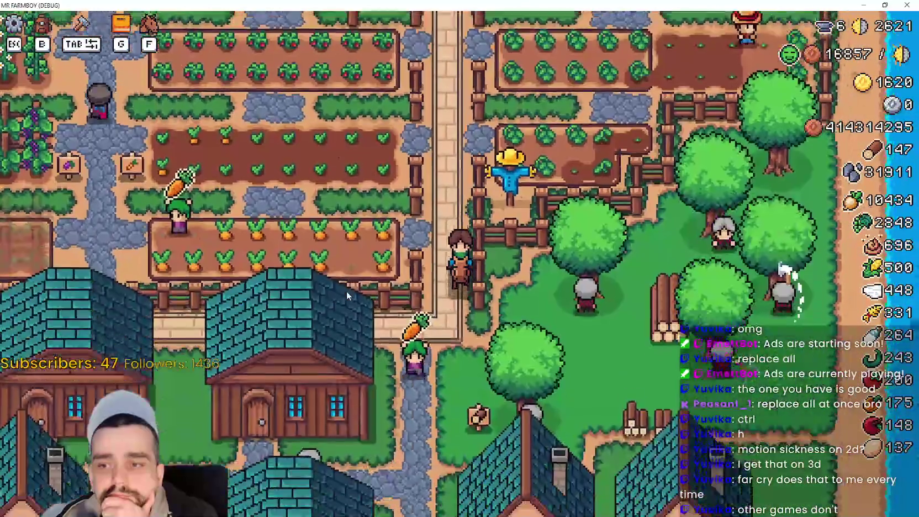
{"action": "key", "text": "w"}
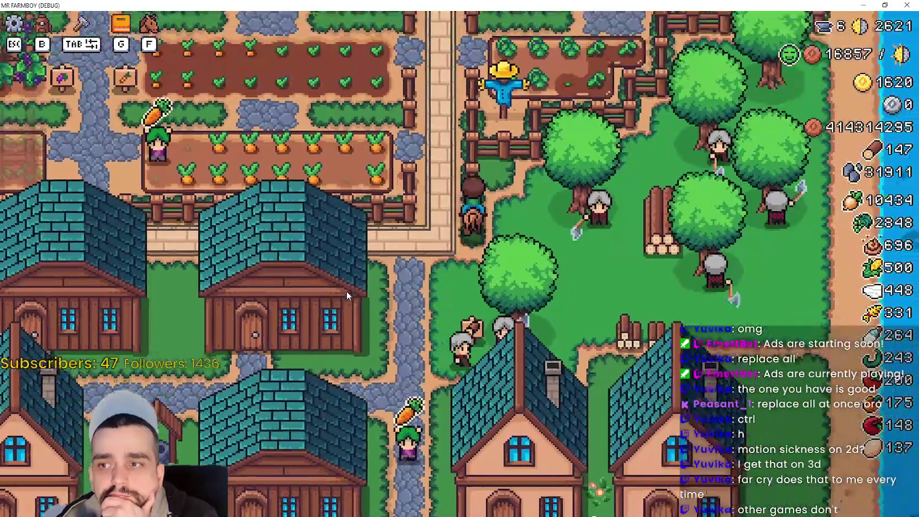
{"action": "key", "text": "a"}
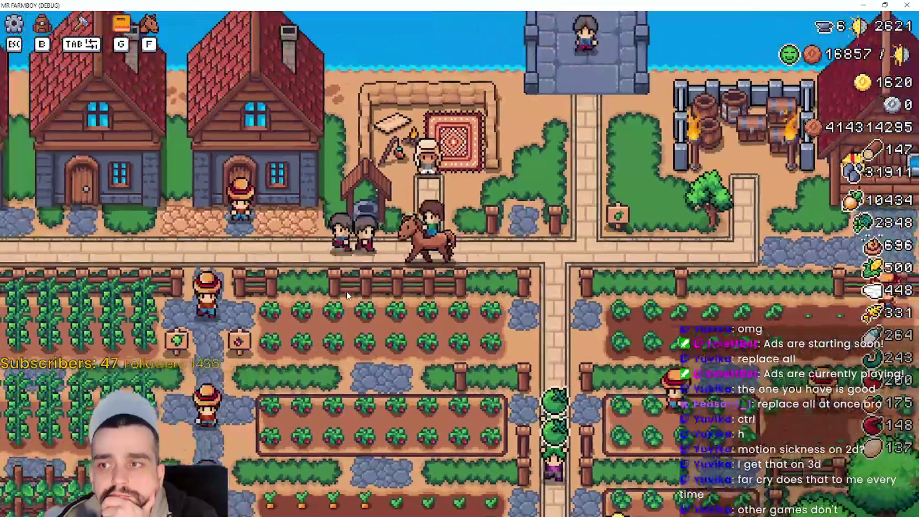
{"action": "key", "text": "a"}
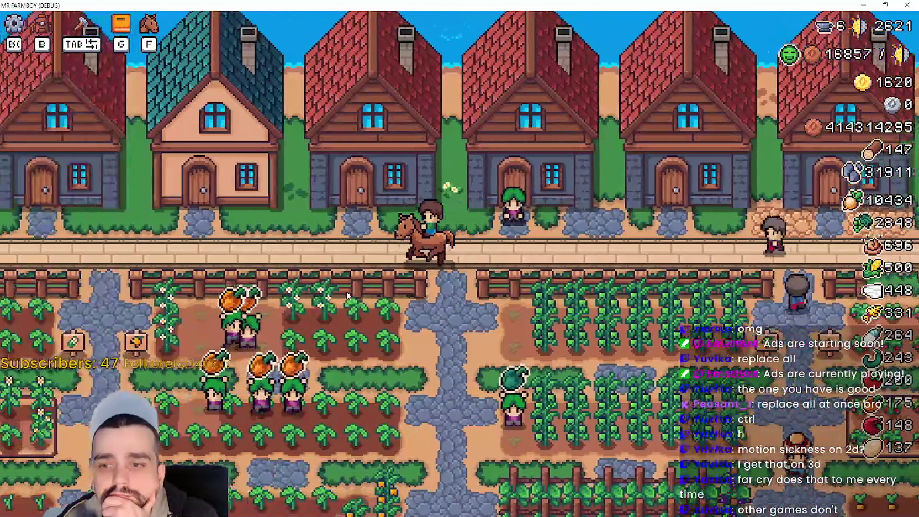
{"action": "key", "text": "s"}
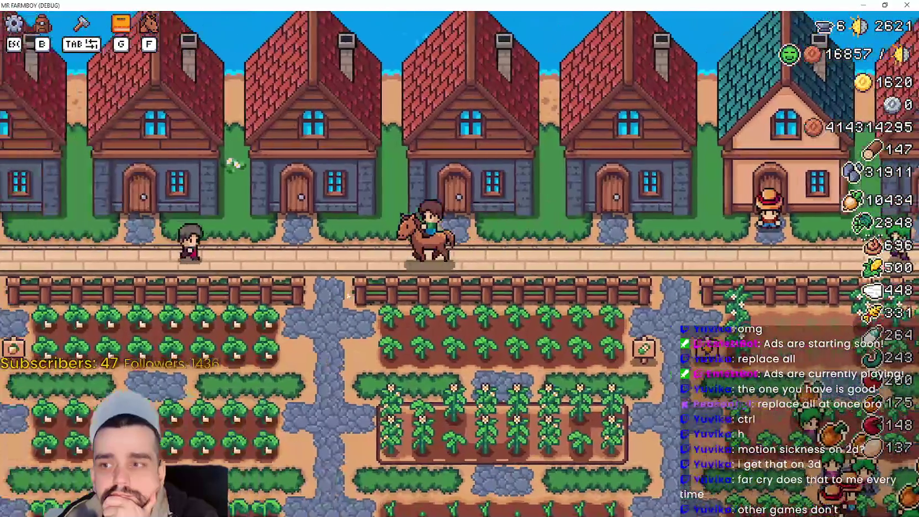
{"action": "key", "text": "s"}
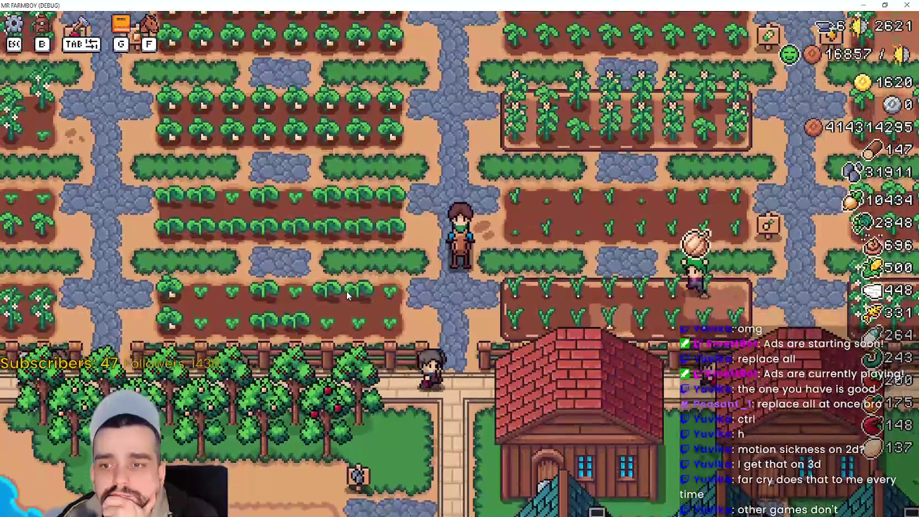
{"action": "scroll", "coordinate": [280, 281], "scroll_direction": "down", "scroll_amount": 2}
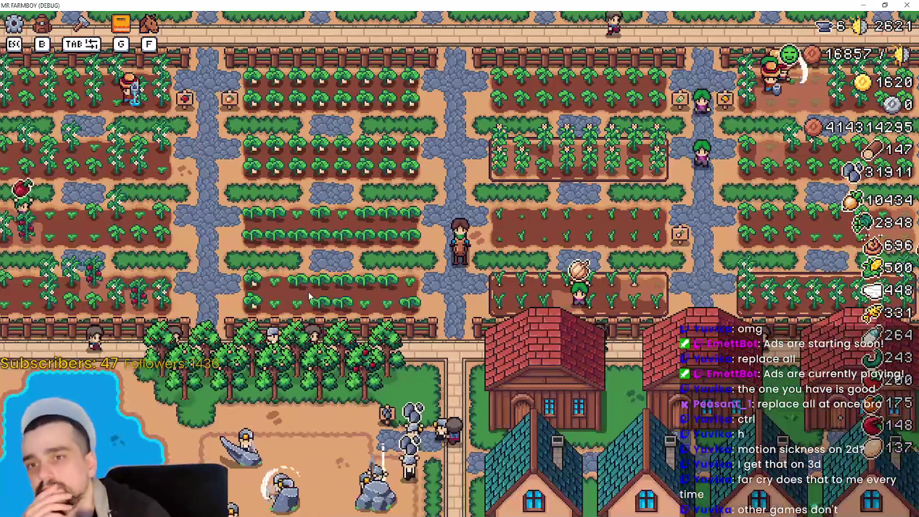
Step: Ride a little south, then turn west and stop on the path between the crop plots
{"action": "key", "text": "s"}
{"action": "key", "text": "a"}
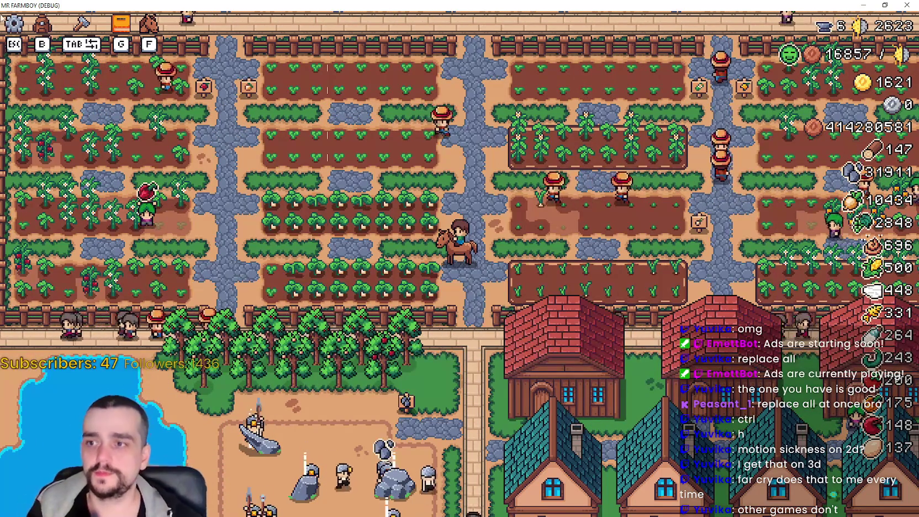
Step: Ride north through the farm, west, south past the market, then east to the road by the houses
{"action": "key", "text": "w"}
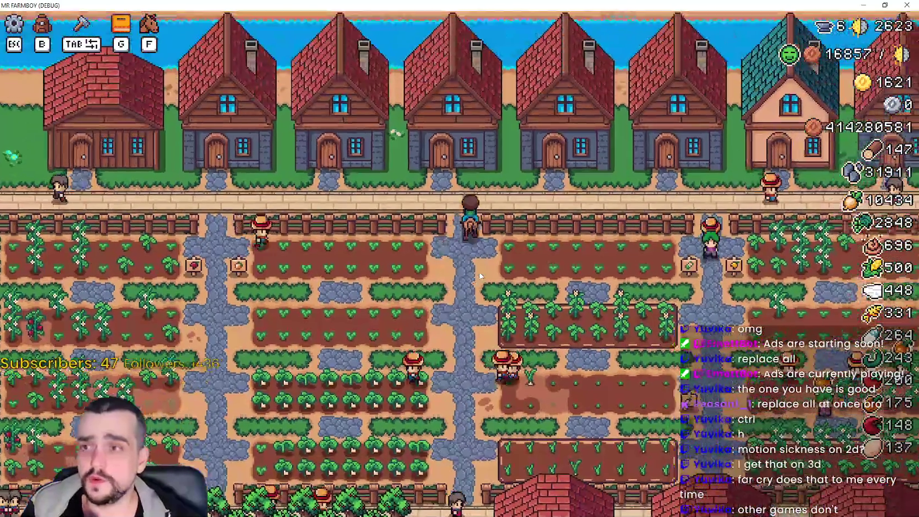
{"action": "key", "text": "a"}
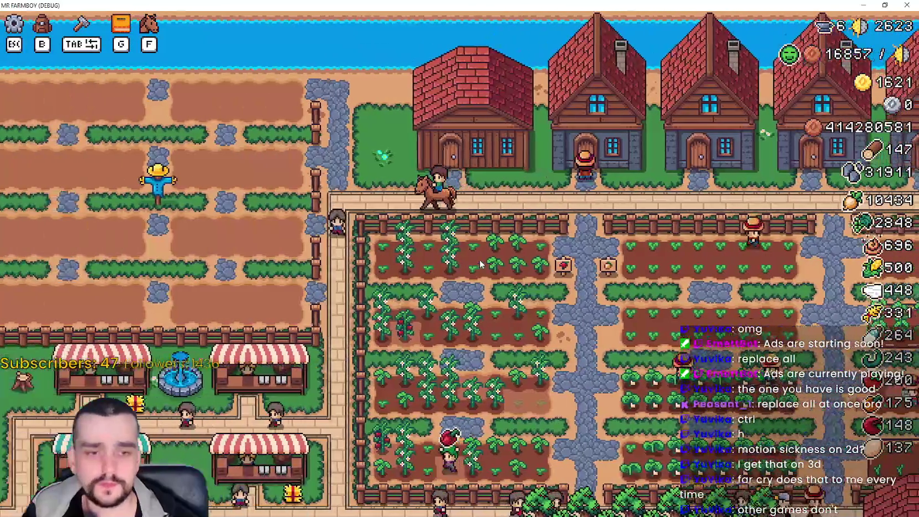
{"action": "key", "text": "s"}
{"action": "scroll", "coordinate": [480, 257], "scroll_direction": "up", "scroll_amount": 3}
{"action": "scroll", "coordinate": [480, 255], "scroll_direction": "down", "scroll_amount": 3}
{"action": "key", "text": "d"}
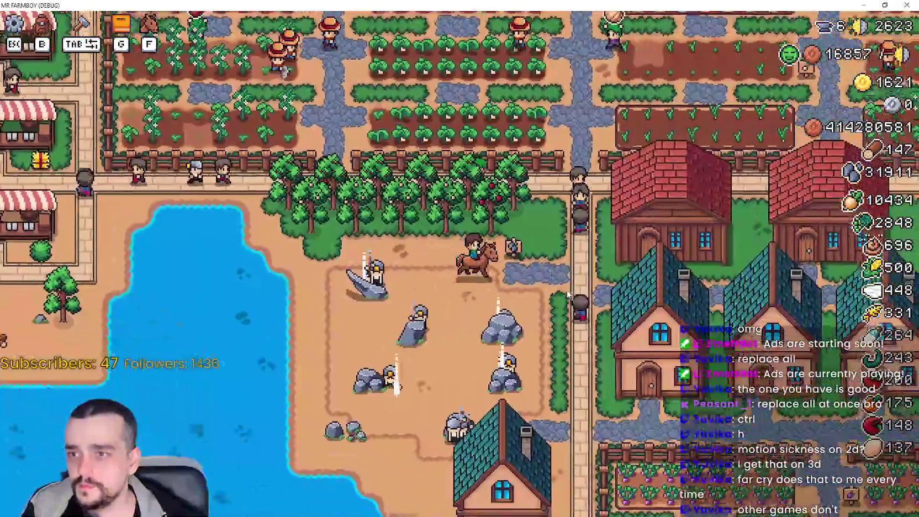
{"action": "key", "text": "d"}
{"action": "key", "text": "s"}
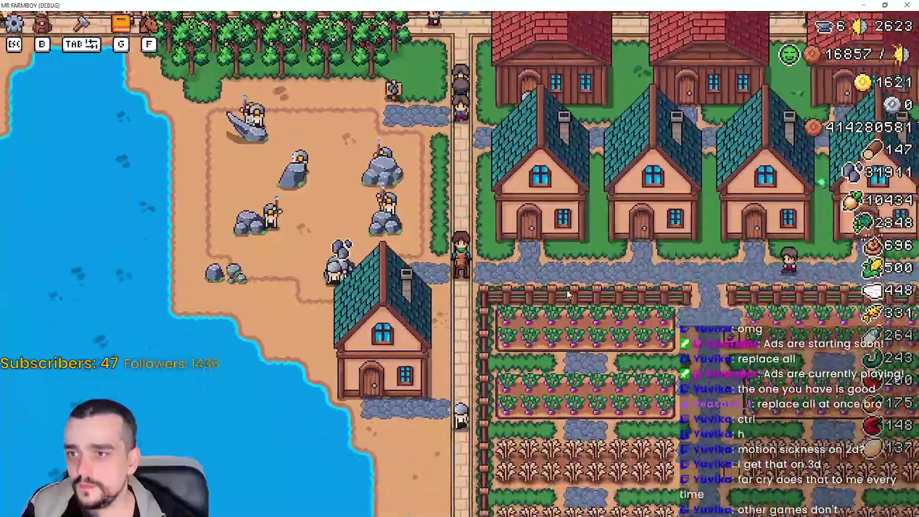
{"action": "key", "text": "d"}
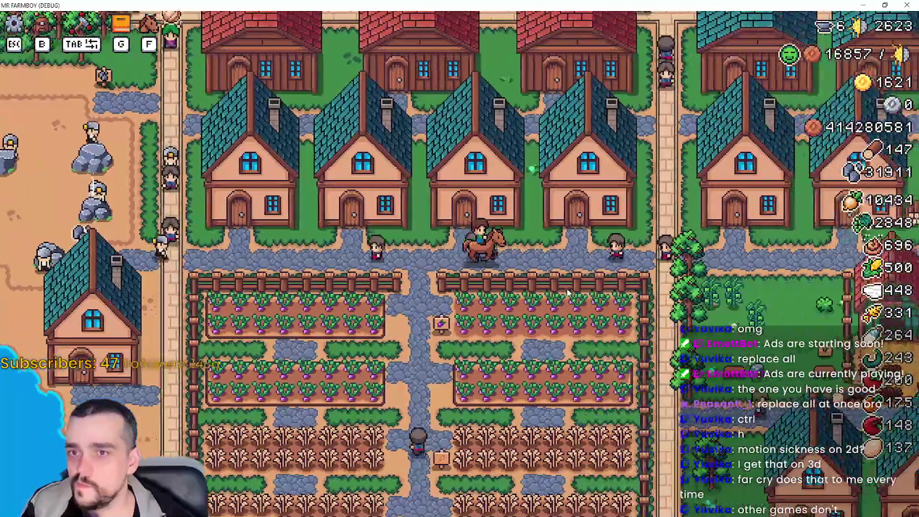
Step: Ride through the market square, past the church and beach to the stalls, and open the Market
{"action": "key", "text": "w"}
{"action": "key", "text": "w"}
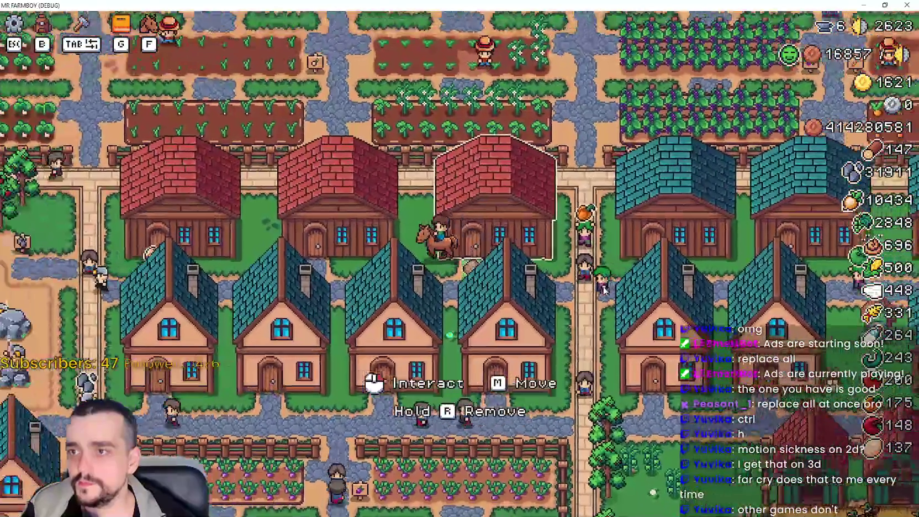
{"action": "key", "text": "a"}
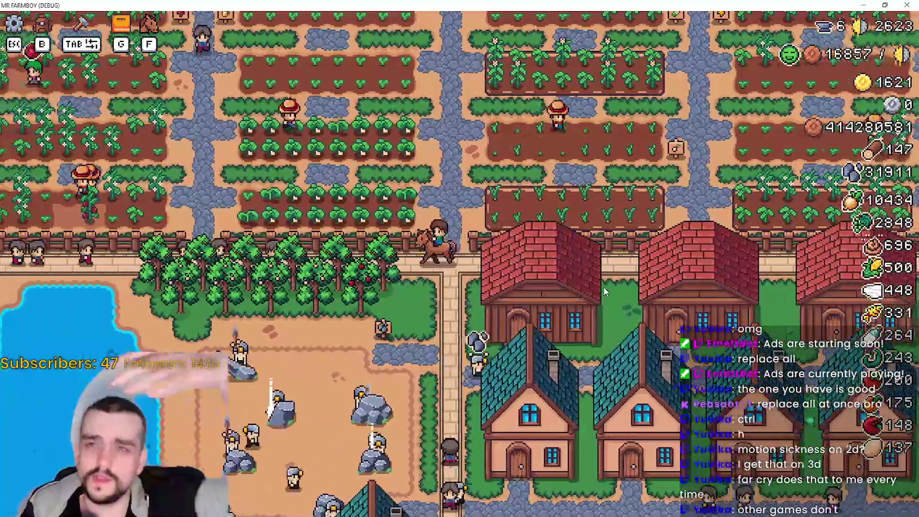
{"action": "key", "text": "a"}
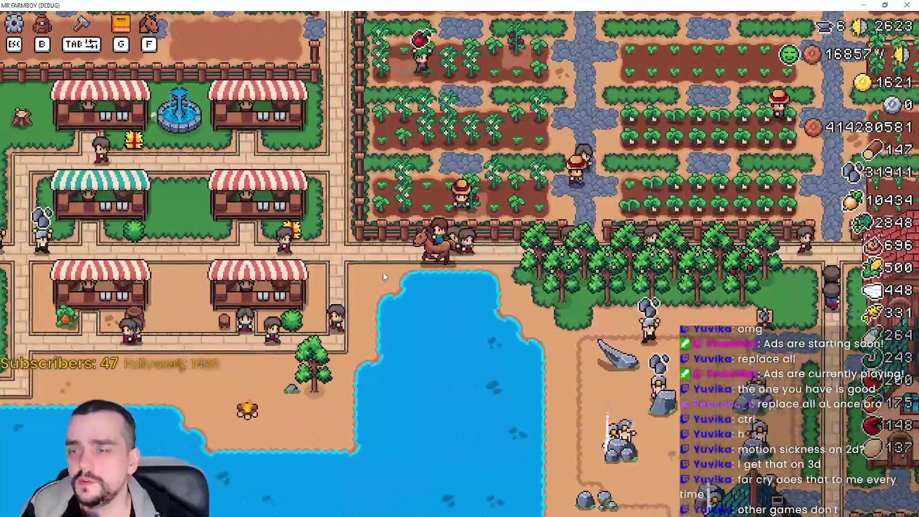
{"action": "key", "text": "a"}
{"action": "key", "text": "s"}
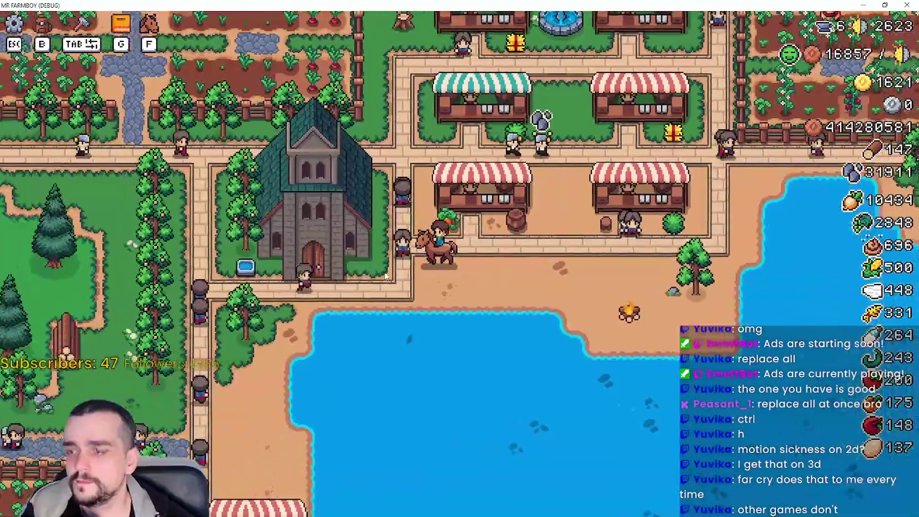
{"action": "key", "text": "s"}
{"action": "key", "text": "a"}
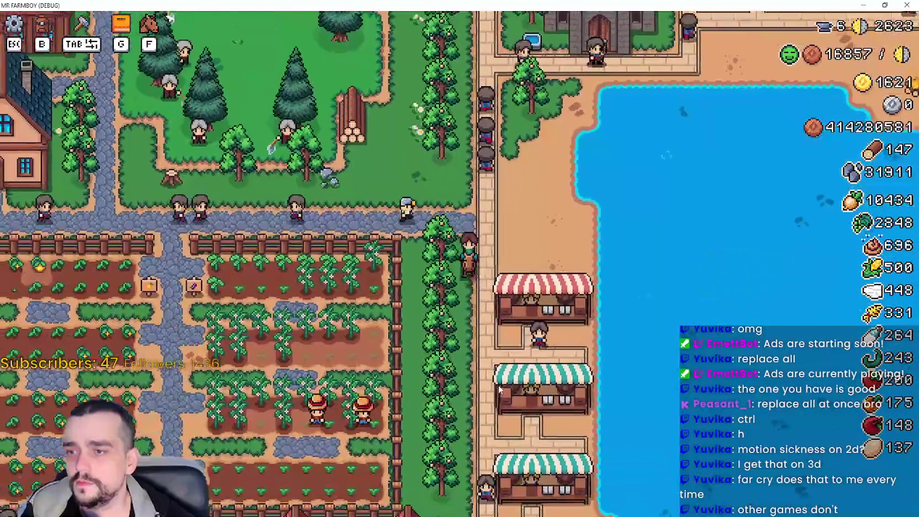
{"action": "key", "text": "s"}
{"action": "key", "text": "d"}
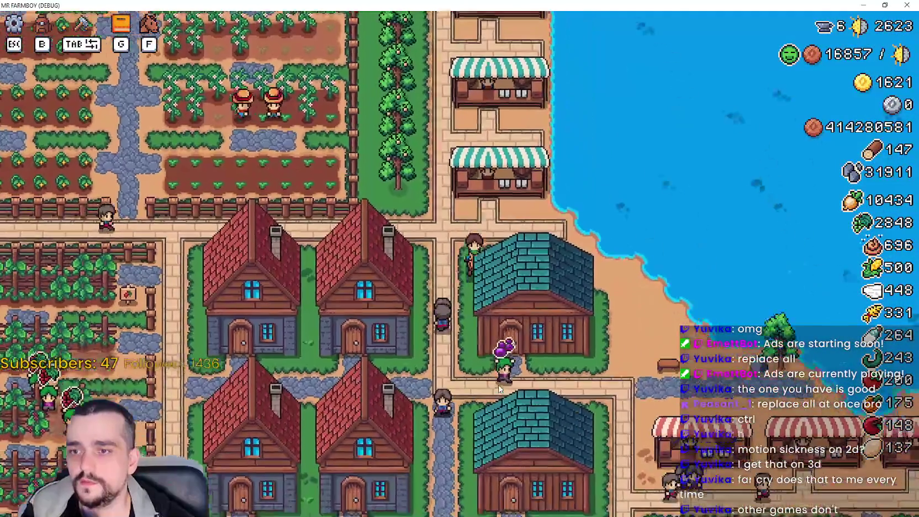
{"action": "key", "text": "s"}
{"action": "key", "text": "d"}
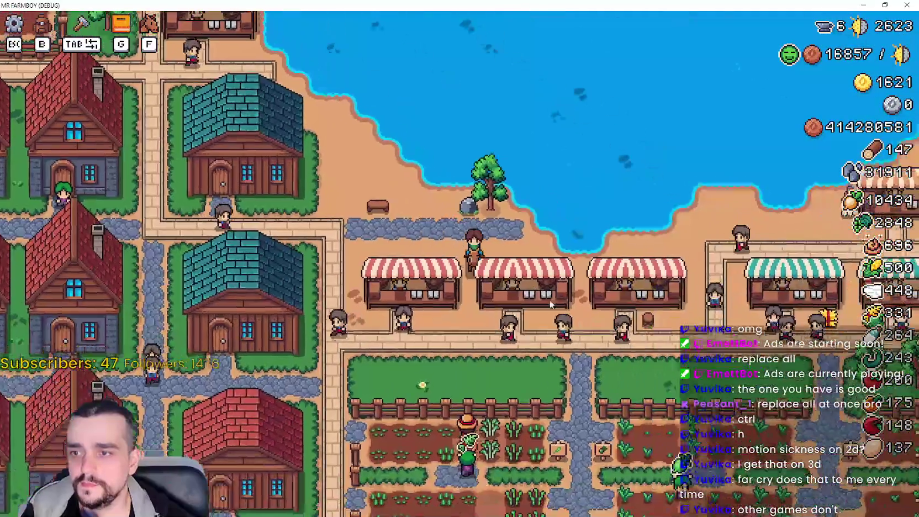
{"action": "key", "text": "e"}
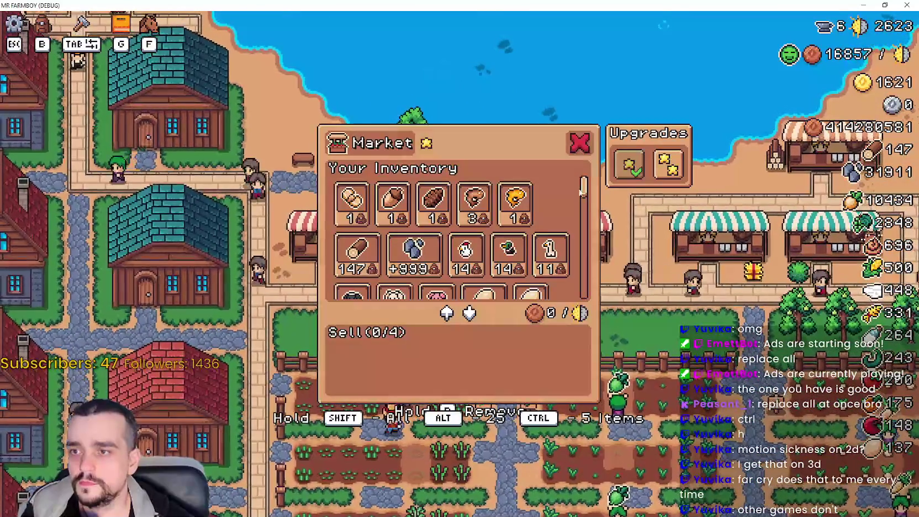
Step: Browse the Market inventory and sell the White Radish stock
{"action": "scroll", "coordinate": [557, 254], "scroll_direction": "down", "scroll_amount": 4}
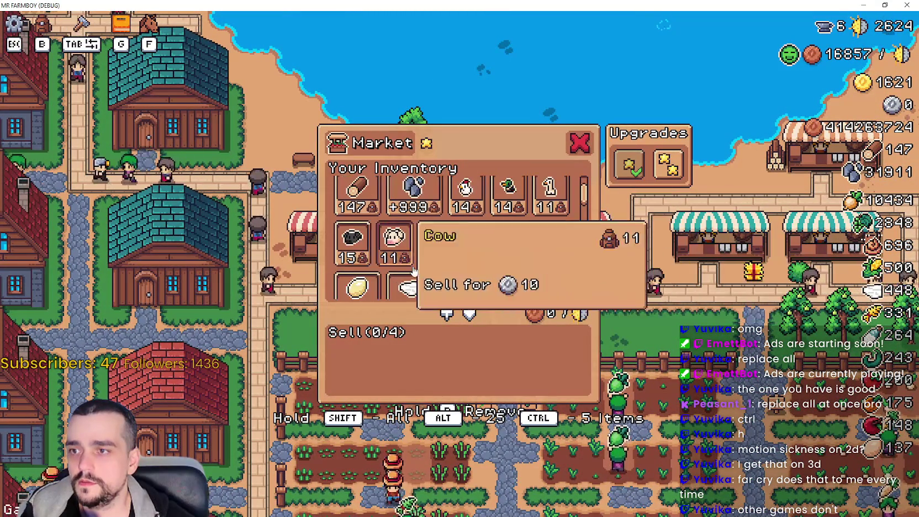
{"action": "scroll", "coordinate": [482, 239], "scroll_direction": "down", "scroll_amount": 6}
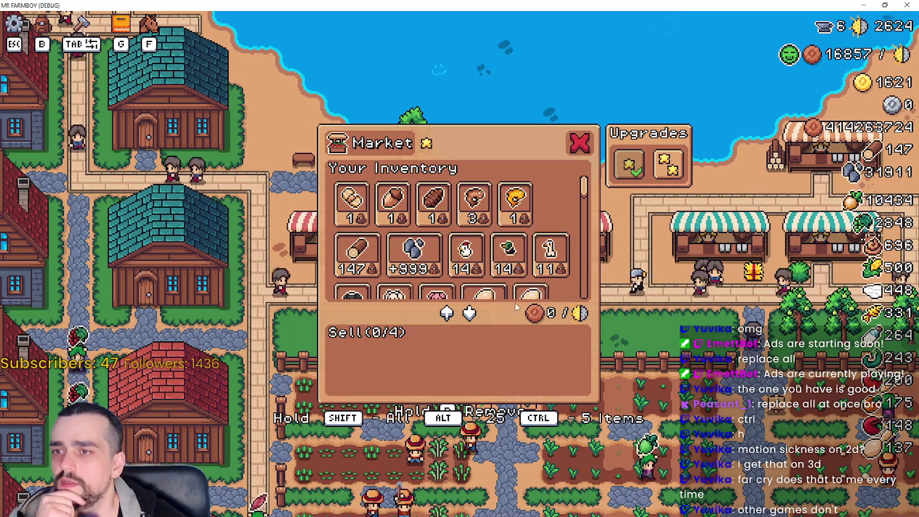
{"action": "scroll", "coordinate": [502, 279], "scroll_direction": "down", "scroll_amount": 5}
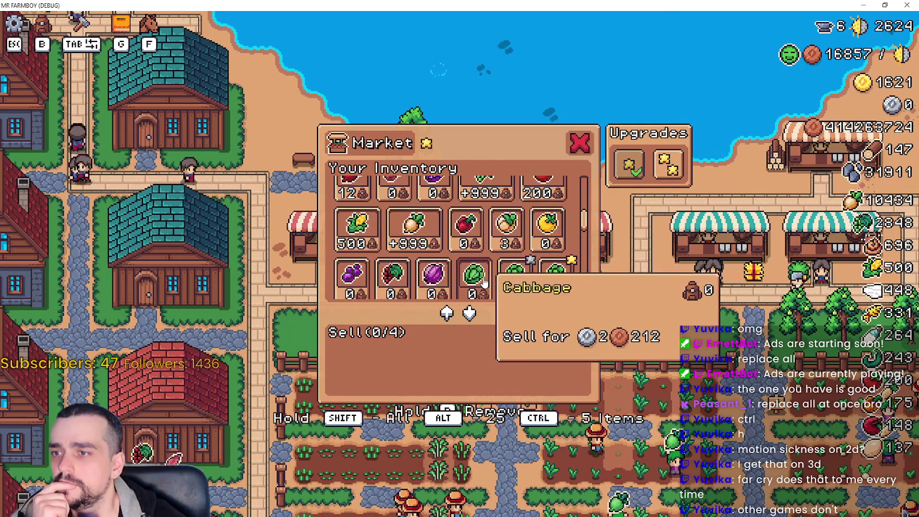
{"action": "scroll", "coordinate": [511, 224], "scroll_direction": "up", "scroll_amount": 1}
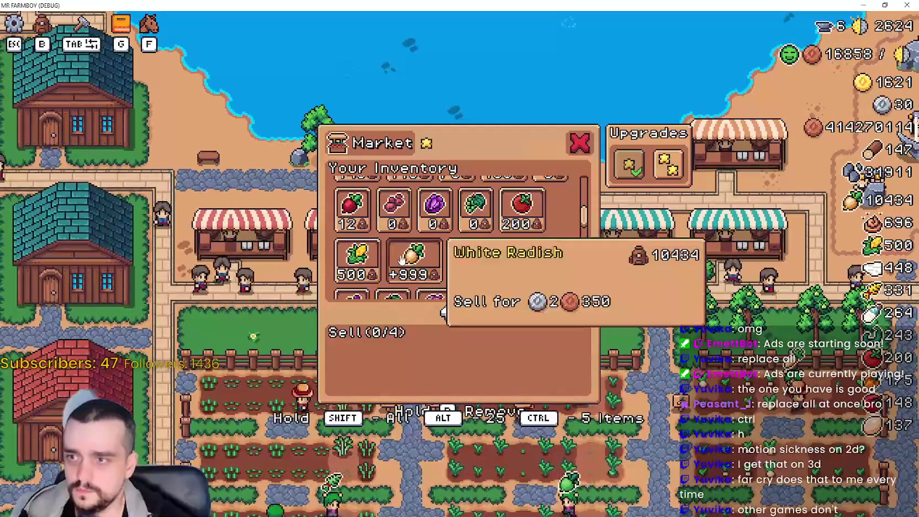
{"action": "left_click", "coordinate": [409, 259]}
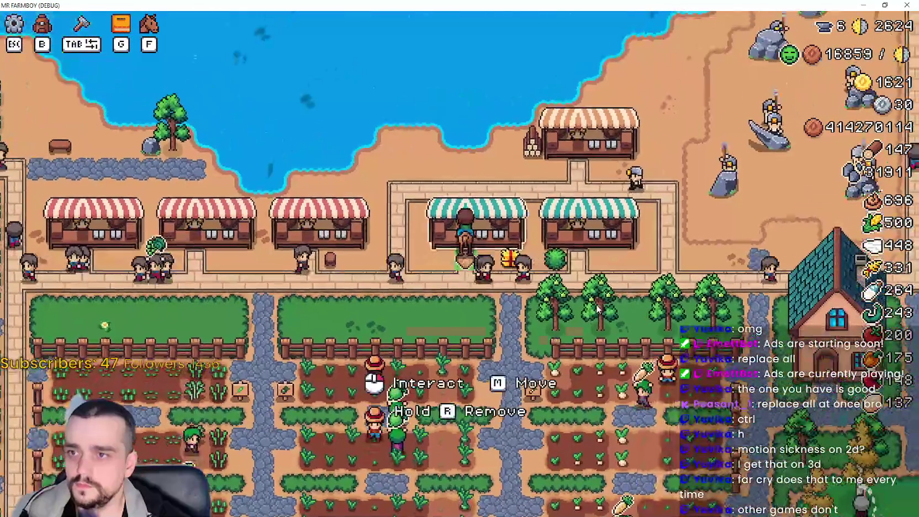
Step: Reopen the Market and sell all 134 pumpkins plus another crop stack
{"action": "left_click", "coordinate": [402, 380]}
{"action": "scroll", "coordinate": [366, 215], "scroll_direction": "down", "scroll_amount": 2}
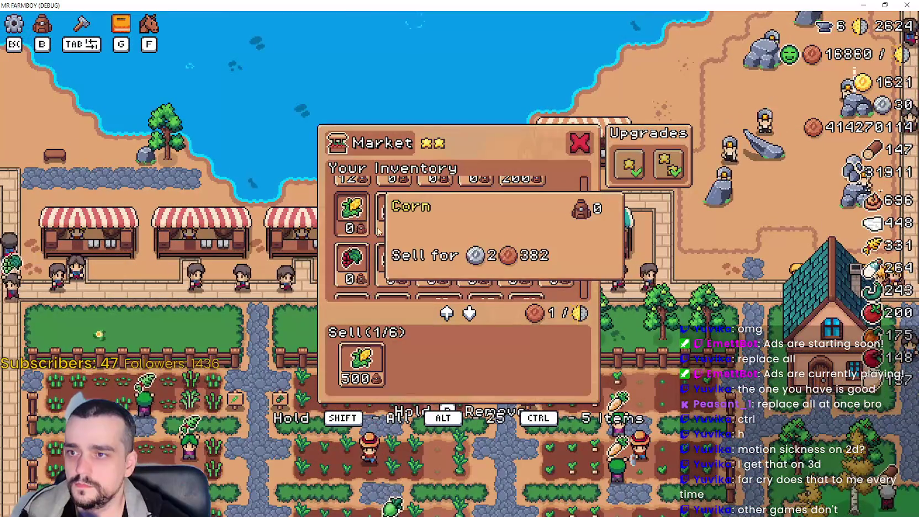
{"action": "scroll", "coordinate": [555, 253], "scroll_direction": "down", "scroll_amount": 2}
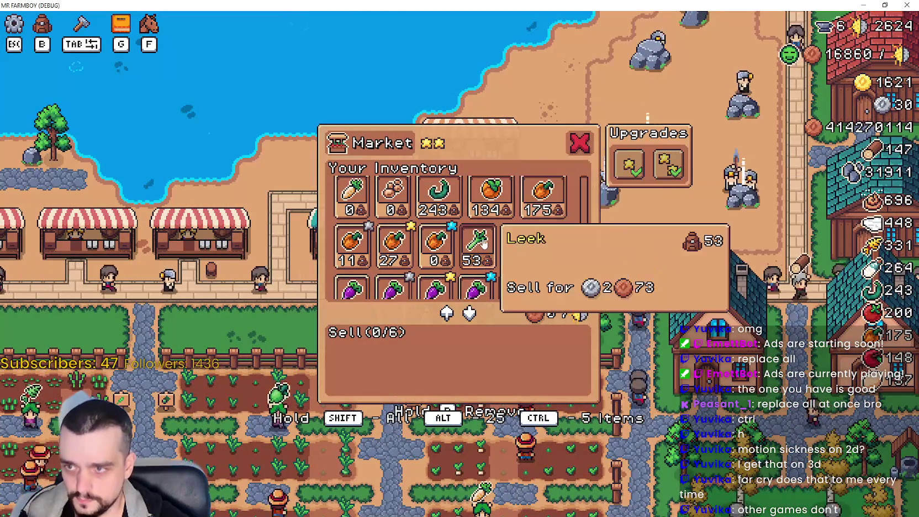
{"action": "left_click", "coordinate": [495, 212], "text": "shift"}
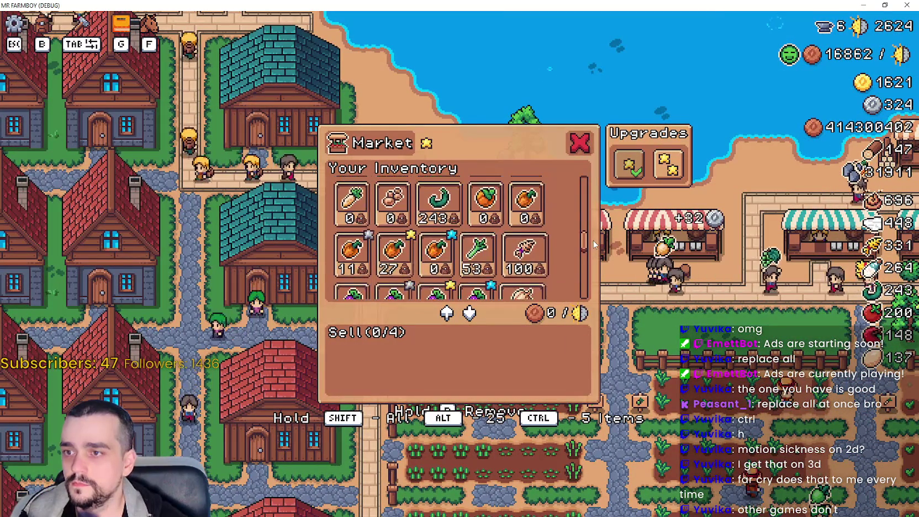
{"action": "scroll", "coordinate": [594, 244], "scroll_direction": "down", "scroll_amount": 1}
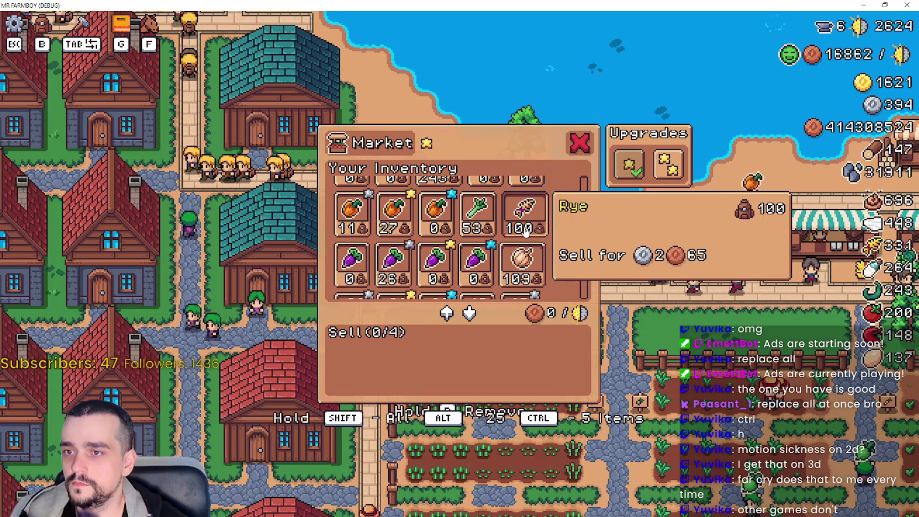
{"action": "left_click", "coordinate": [522, 265]}
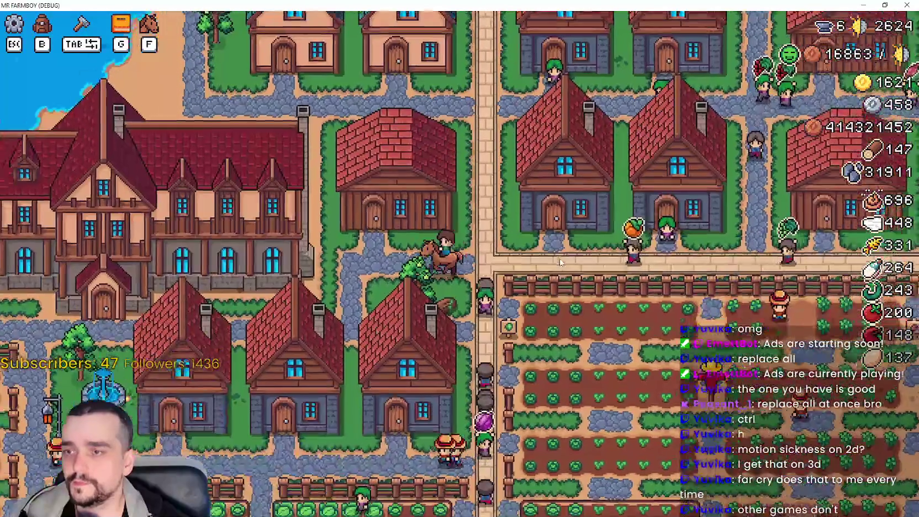
Step: At the Inn, activate the Farmer Dishes and Gatherer Dishes buffs, then pause the game
{"action": "key", "text": "e"}
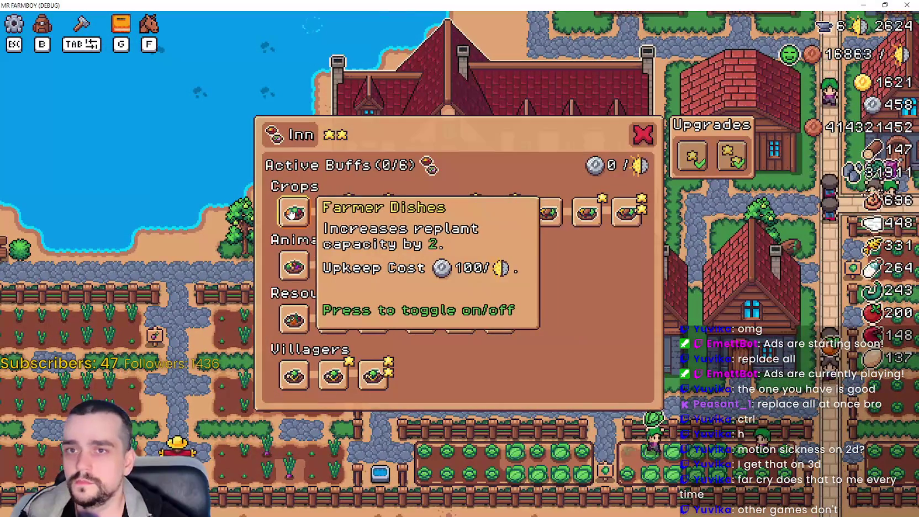
{"action": "left_click", "coordinate": [293, 214]}
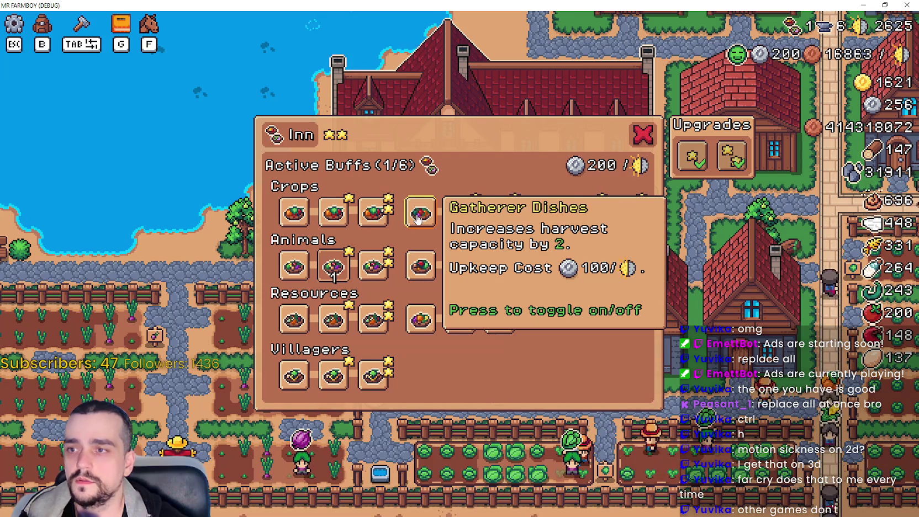
{"action": "left_click", "coordinate": [425, 215]}
{"action": "key", "text": "Escape"}
{"action": "key", "text": "Escape"}
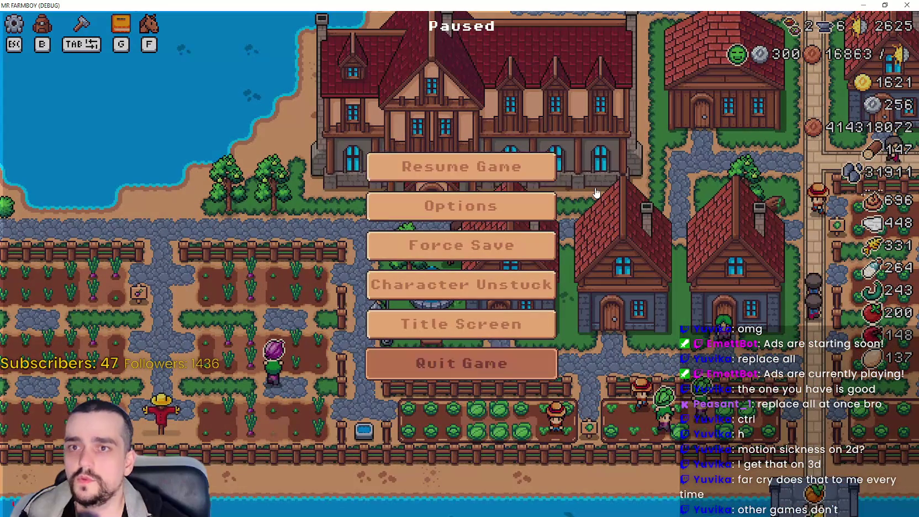
Step: Stop the game with F8, jump to the Task.MARKET line in villager_npc.gd, and relaunch the project
{"action": "key", "text": "Escape"}
{"action": "key", "text": "F8"}
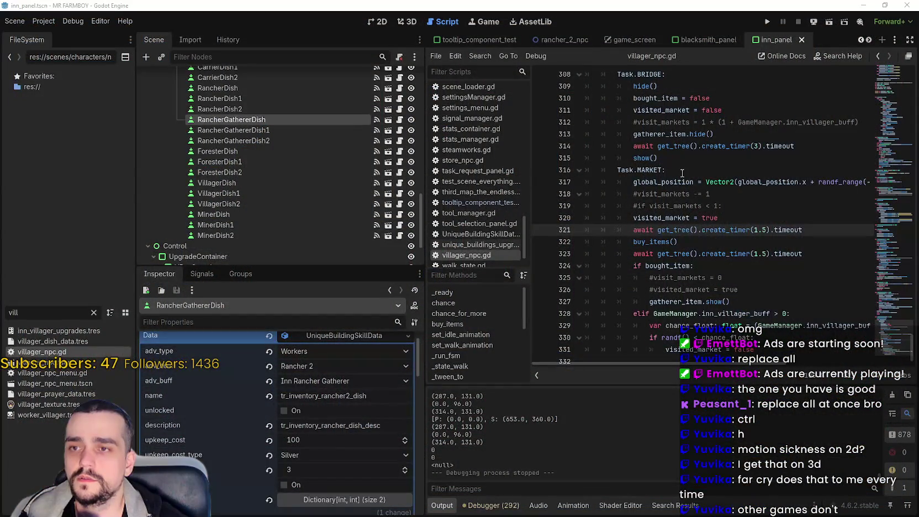
{"action": "left_click", "coordinate": [683, 173]}
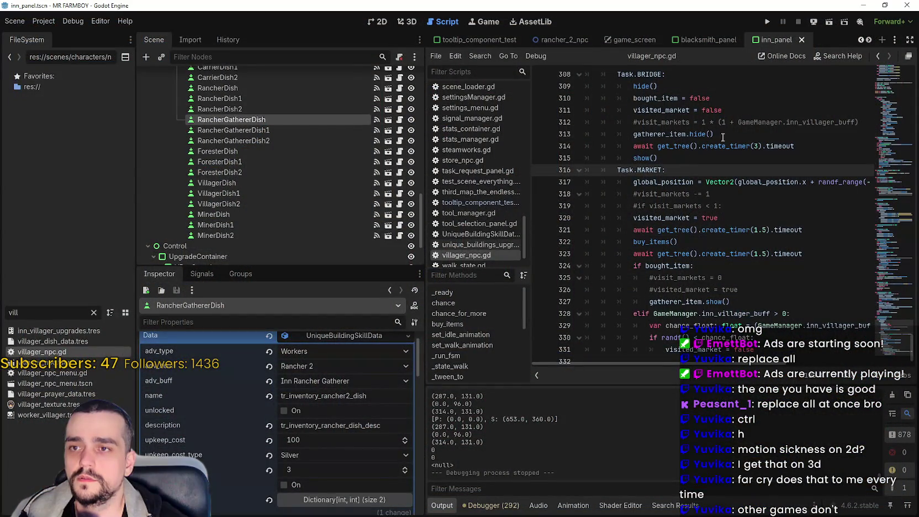
{"action": "left_click", "coordinate": [767, 22]}
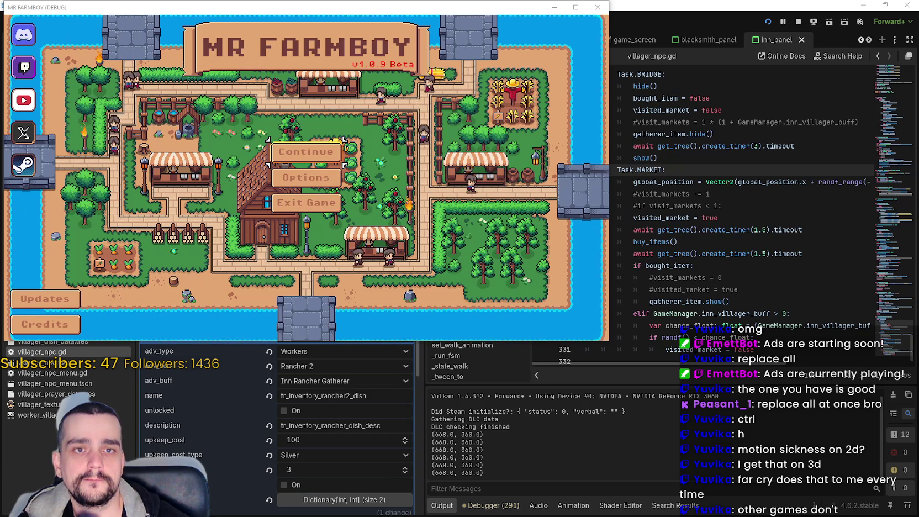
Step: Continue from the title screen, load Save 1, and open the Inn's buff panel
{"action": "left_click", "coordinate": [310, 155]}
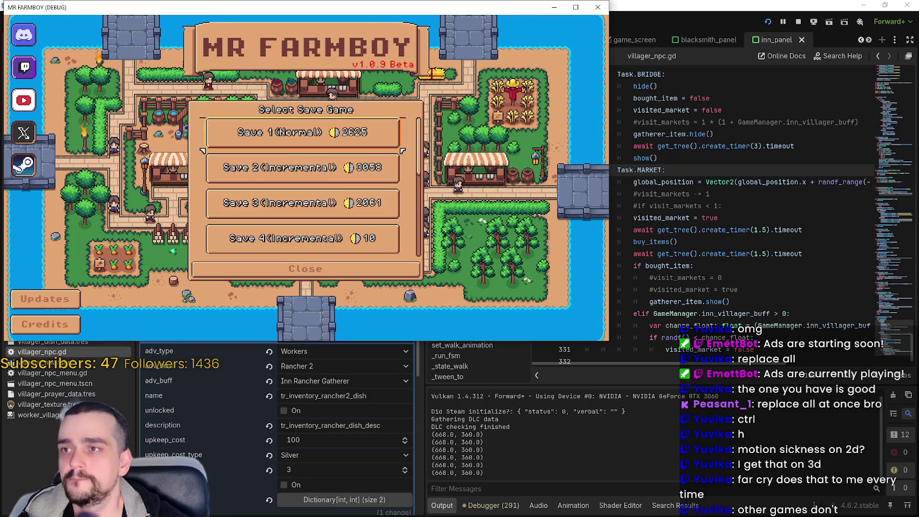
{"action": "left_click", "coordinate": [303, 137]}
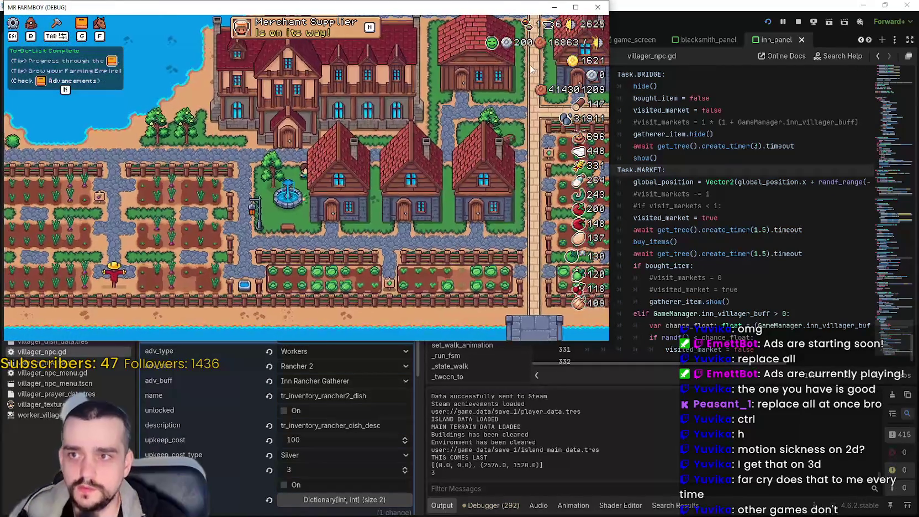
{"action": "left_click", "coordinate": [530, 70]}
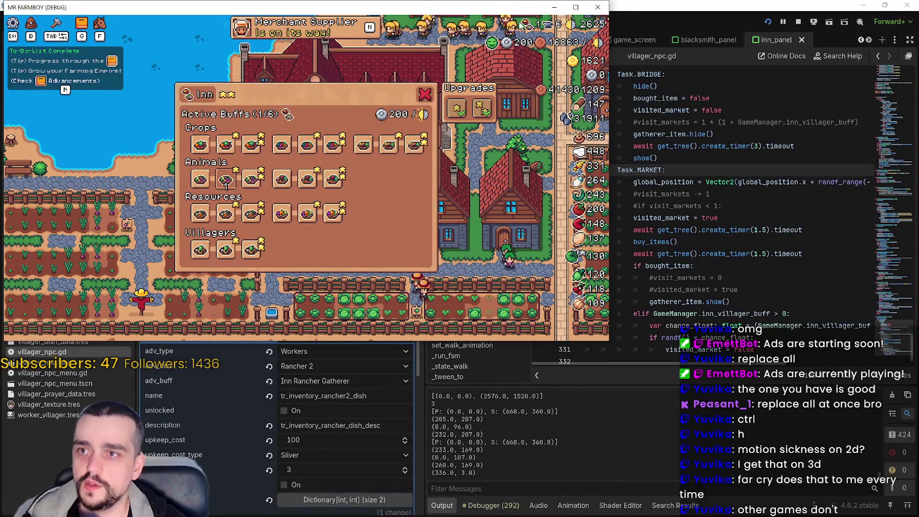
Step: Maximize the game window and close the Inn buff panel
{"action": "left_click", "coordinate": [575, 7]}
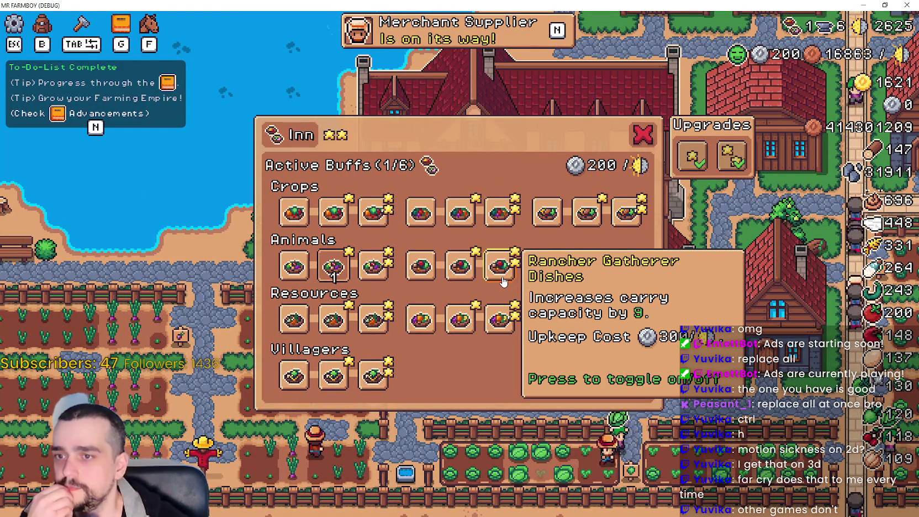
{"action": "left_click", "coordinate": [635, 139]}
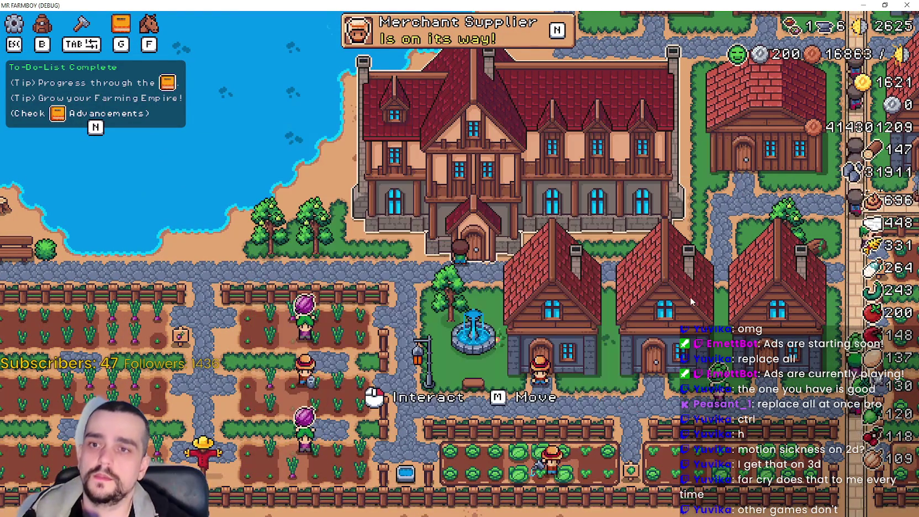
Step: Walk the player back to the Inn and open its panel
{"action": "key", "text": "d"}
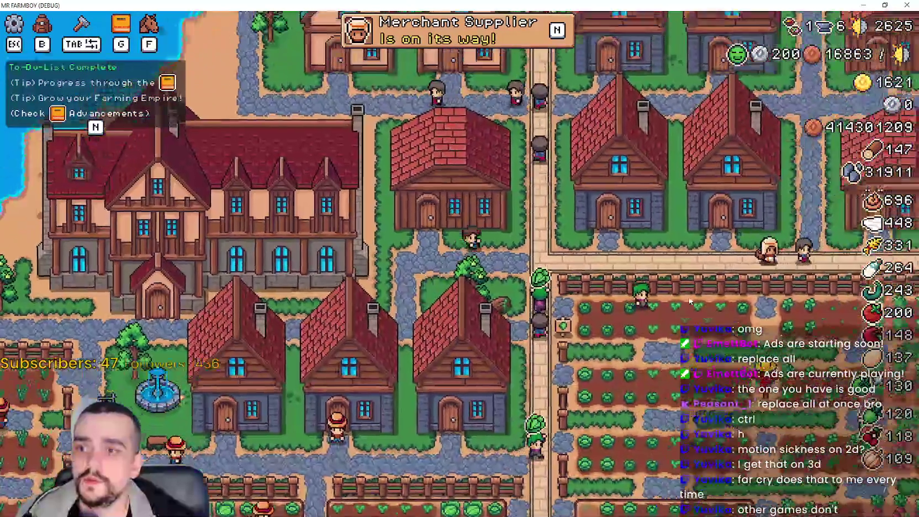
{"action": "key", "text": "a"}
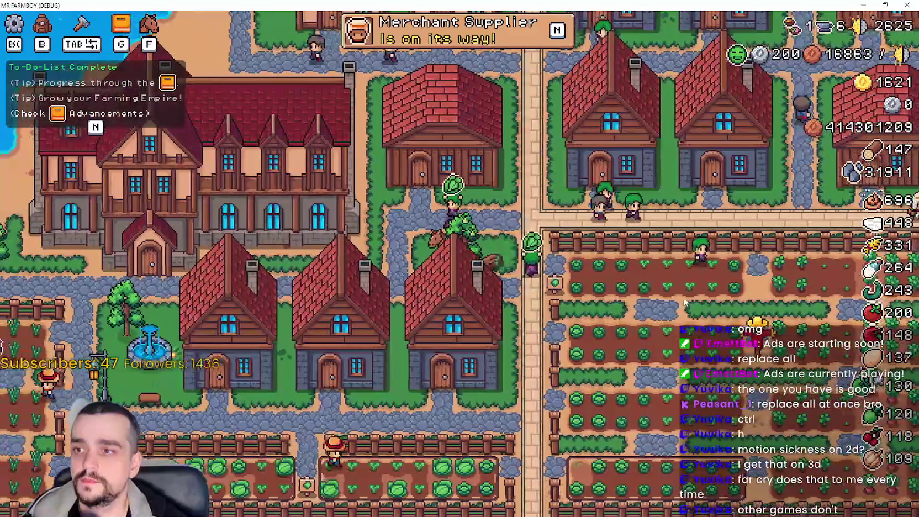
{"action": "key", "text": "a"}
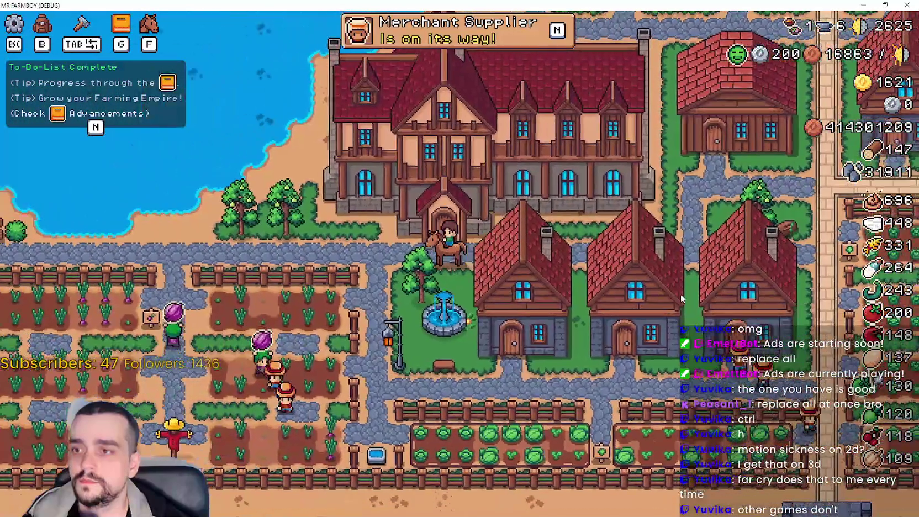
{"action": "key", "text": "e"}
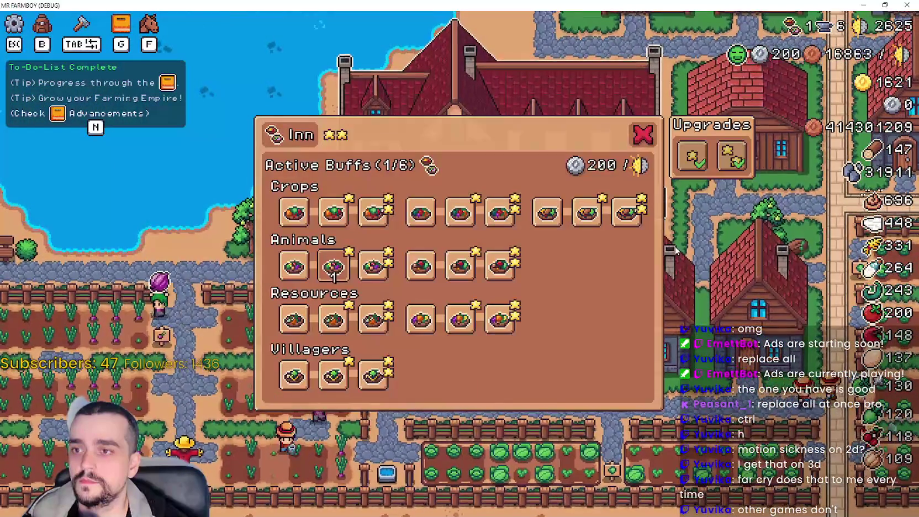
Step: Buy and toggle the Inn's Upgrade 1 and Upgrade 2 until buffs read 0/6, then close the panel
{"action": "left_click", "coordinate": [707, 164]}
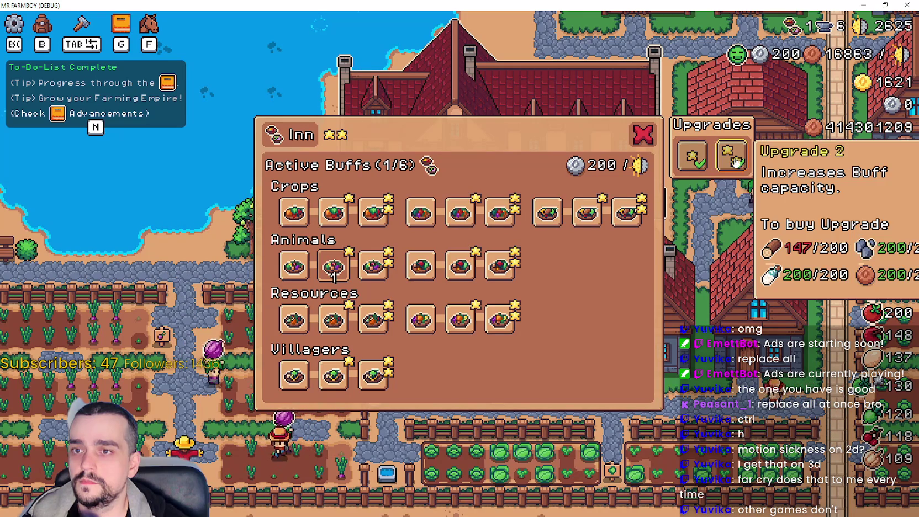
{"action": "left_click", "coordinate": [730, 164]}
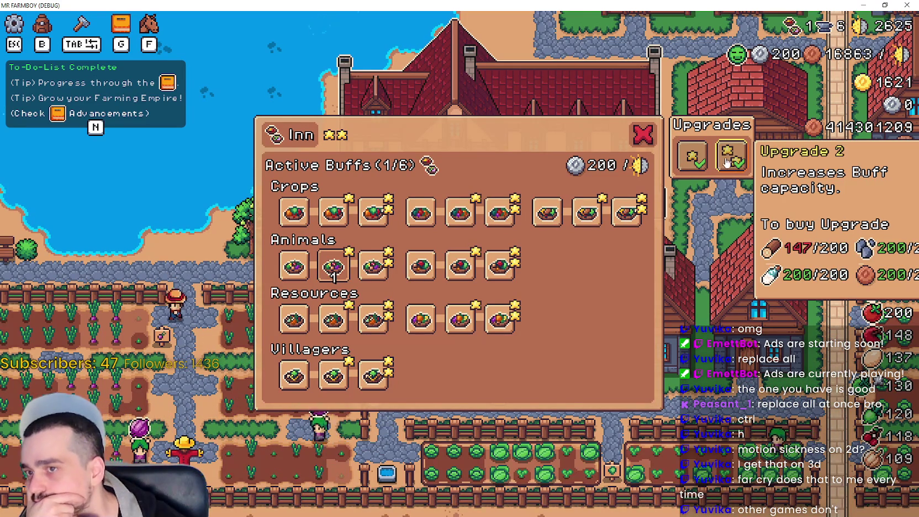
{"action": "left_click", "coordinate": [699, 160]}
{"action": "left_click", "coordinate": [701, 162]}
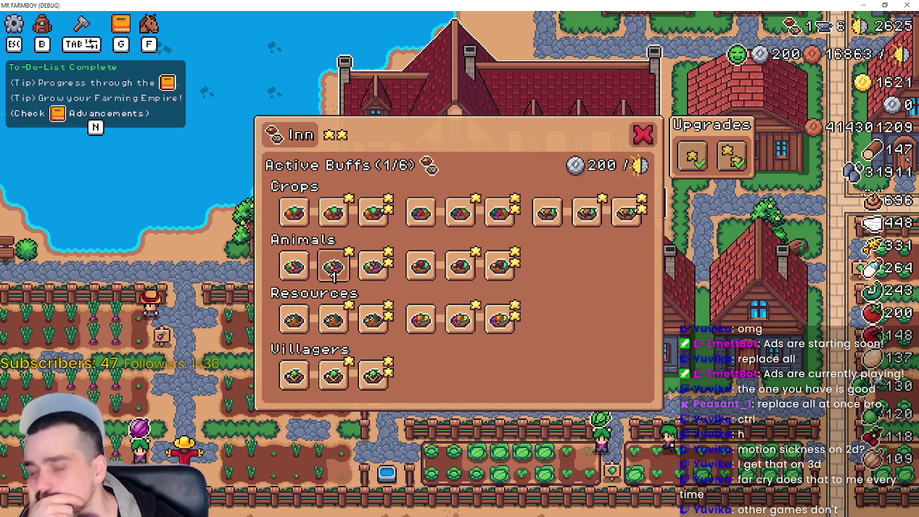
{"action": "mouse_move", "coordinate": [730, 159]}
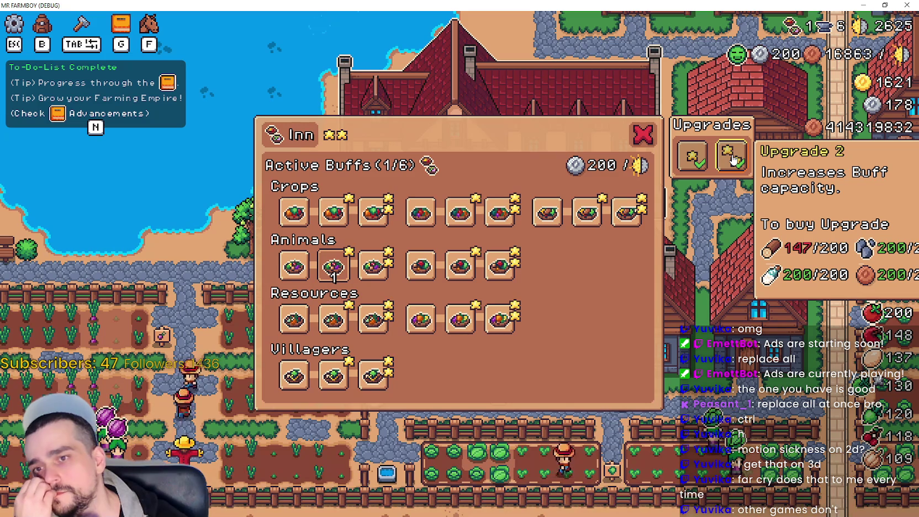
{"action": "left_click", "coordinate": [699, 161]}
{"action": "left_click", "coordinate": [695, 161]}
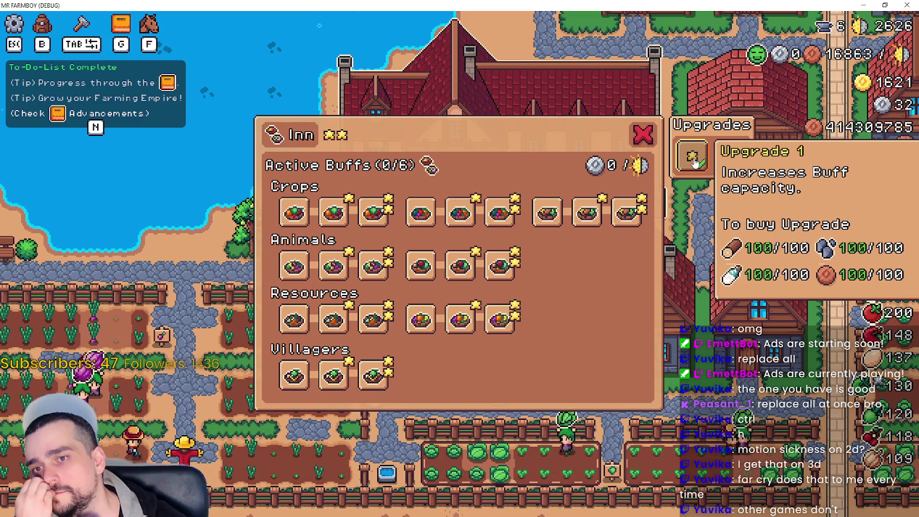
{"action": "left_click", "coordinate": [695, 160]}
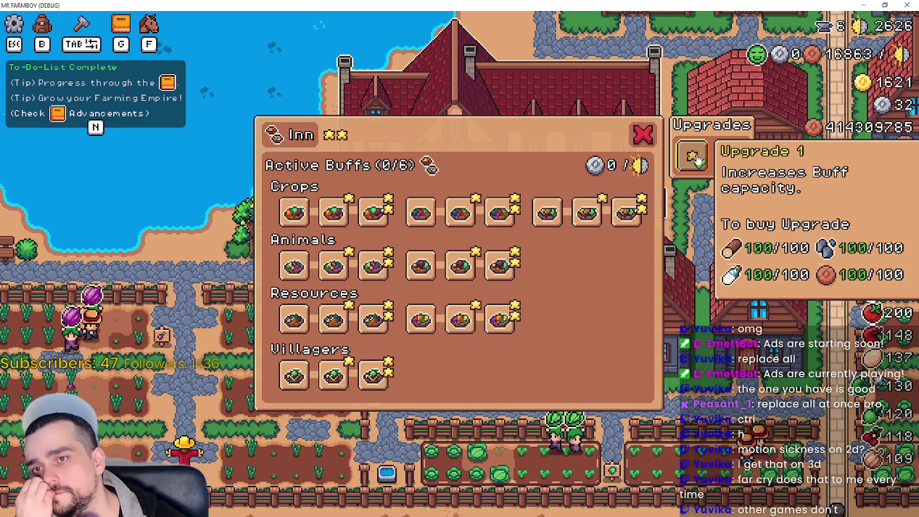
{"action": "left_click", "coordinate": [644, 135]}
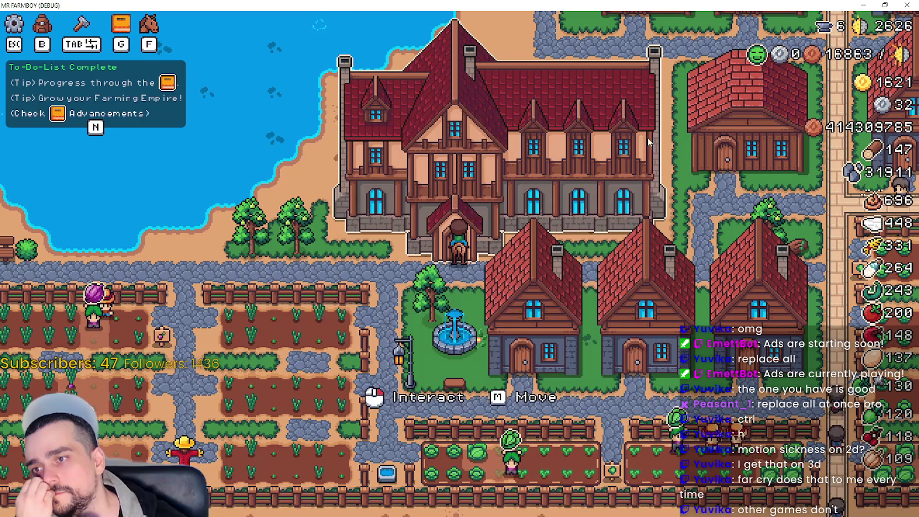
Step: Reopen the two-star Inn's Active Buffs panel showing 0/6 active at zero upkeep
{"action": "left_click", "coordinate": [648, 171]}
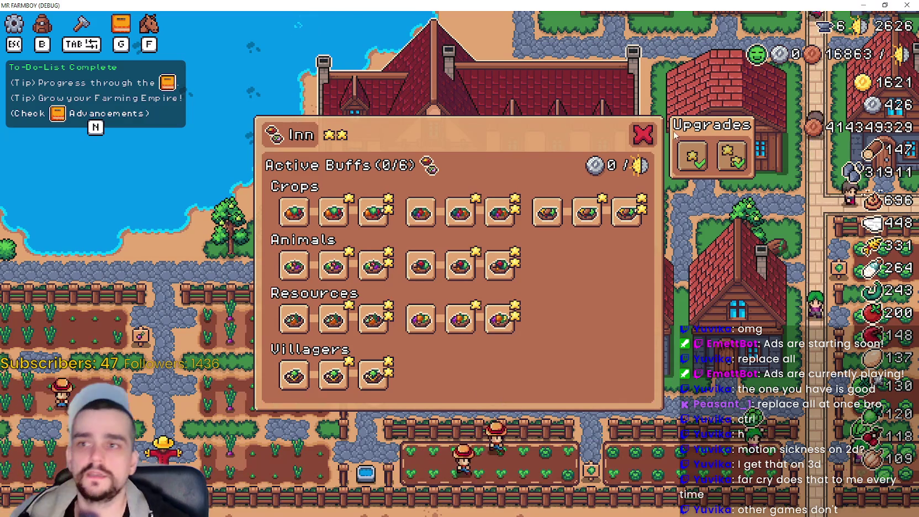
Step: Close the Inn panel with its red X
{"action": "left_click", "coordinate": [643, 134]}
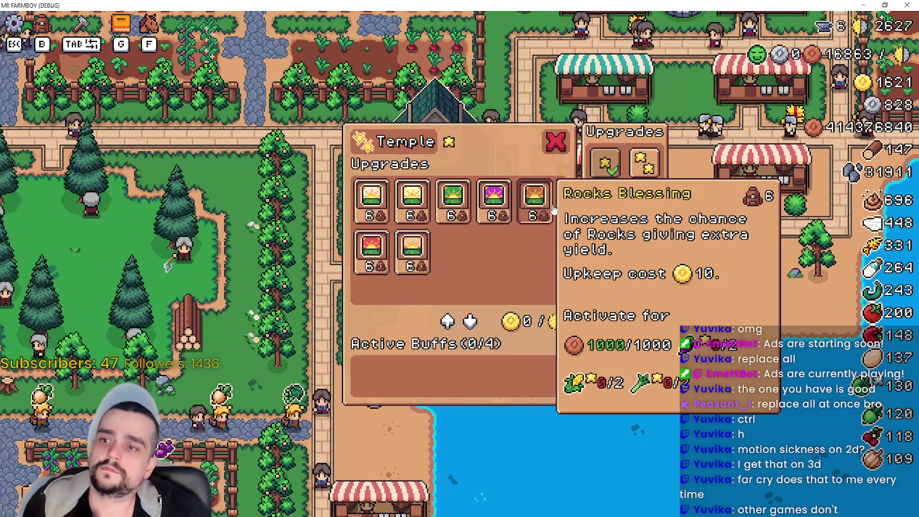
Step: Review the Temple's blessings and then close the Temple upgrades panel
{"action": "mouse_move", "coordinate": [495, 211]}
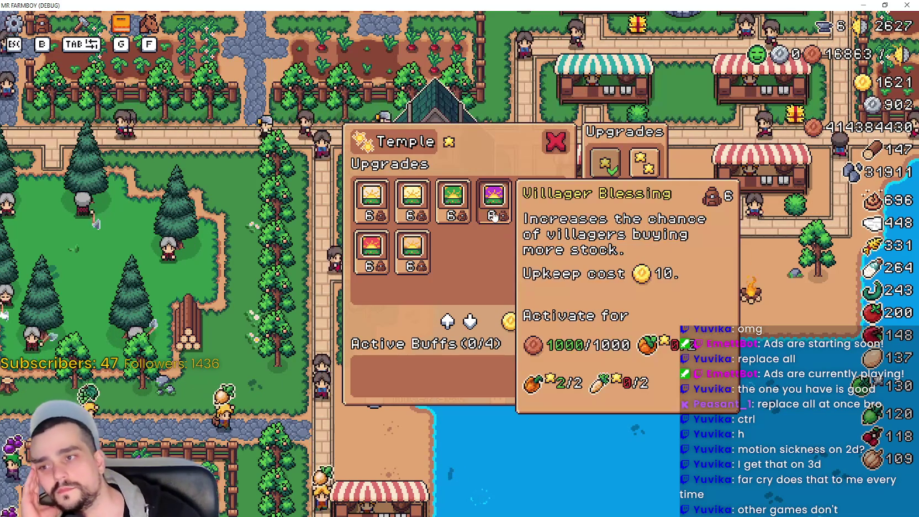
{"action": "mouse_move", "coordinate": [457, 212]}
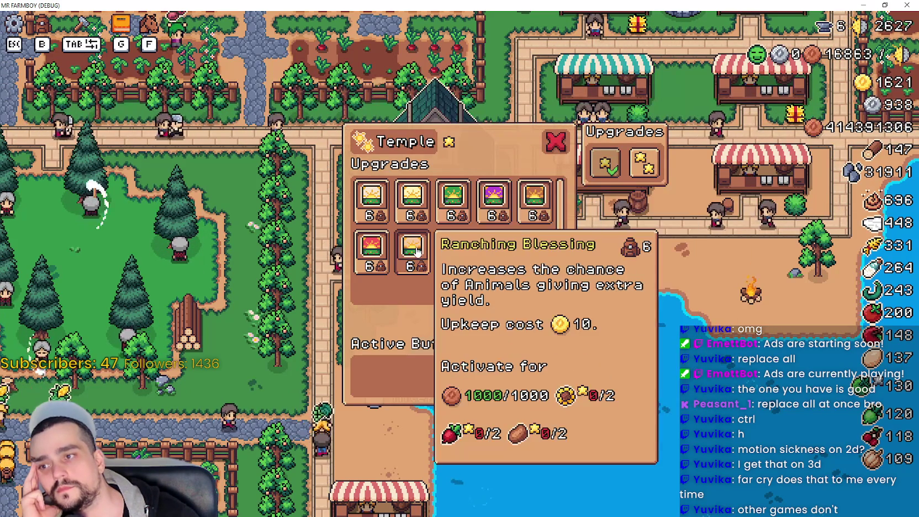
{"action": "mouse_move", "coordinate": [369, 258]}
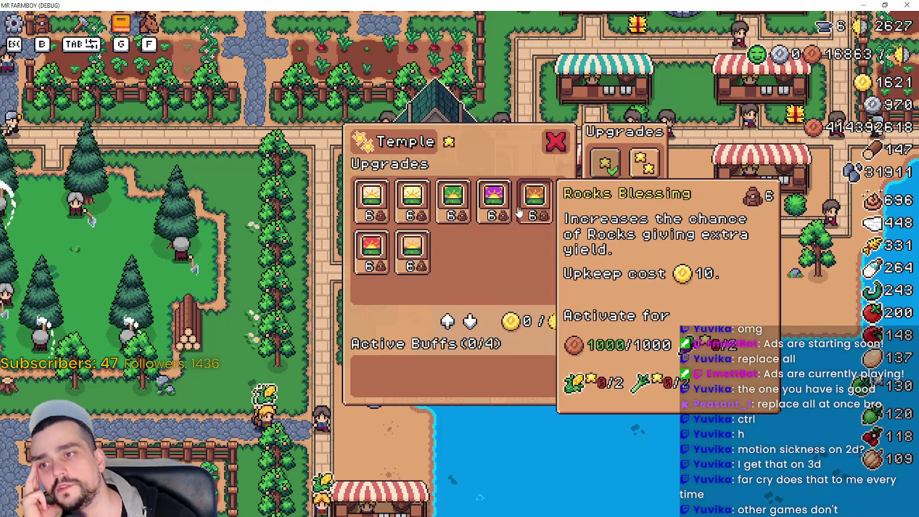
{"action": "mouse_move", "coordinate": [410, 252]}
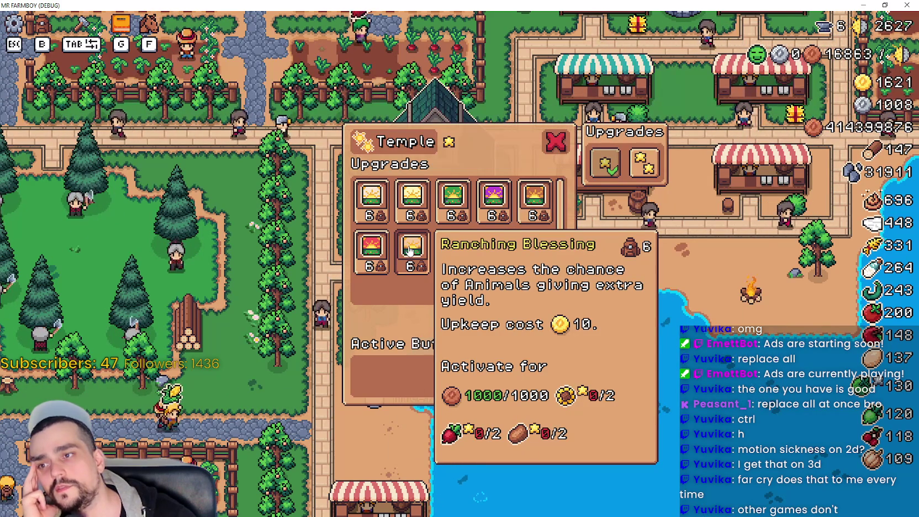
{"action": "mouse_move", "coordinate": [376, 207]}
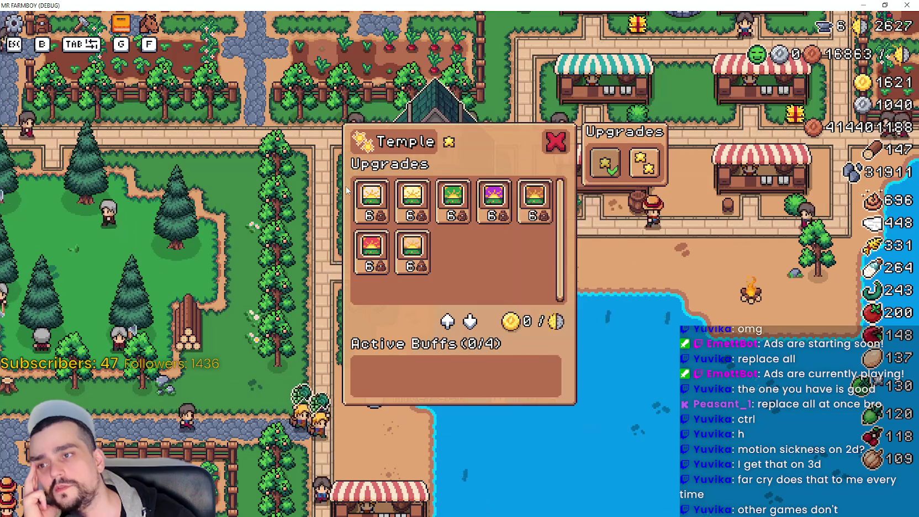
{"action": "mouse_move", "coordinate": [413, 196]}
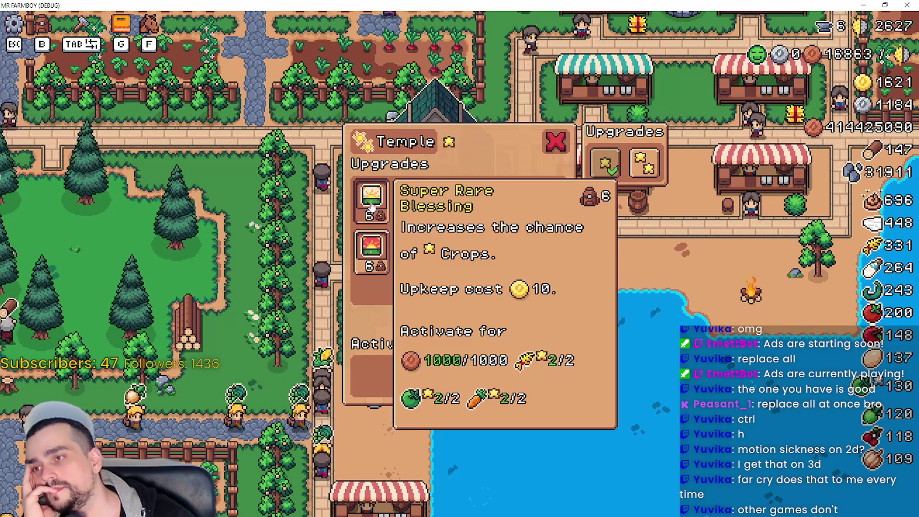
{"action": "left_click", "coordinate": [559, 146]}
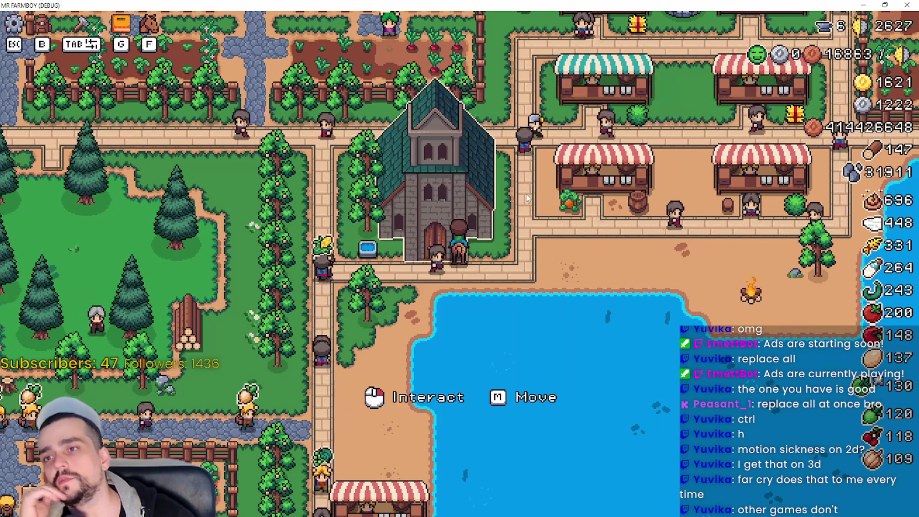
Step: Quit the game from the pause menu to return to the Godot editor
{"action": "key", "text": "Escape"}
{"action": "left_click", "coordinate": [525, 354]}
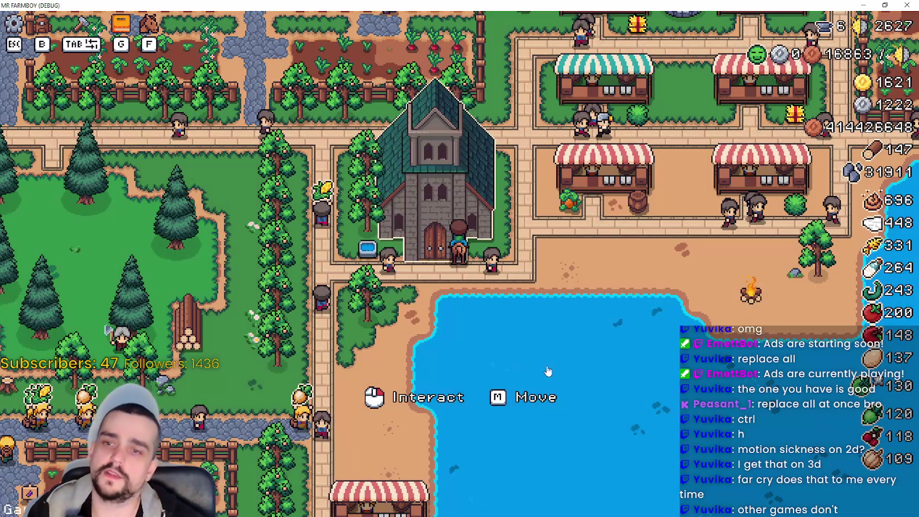
{"action": "scroll", "coordinate": [624, 249], "scroll_direction": "up", "scroll_amount": 5}
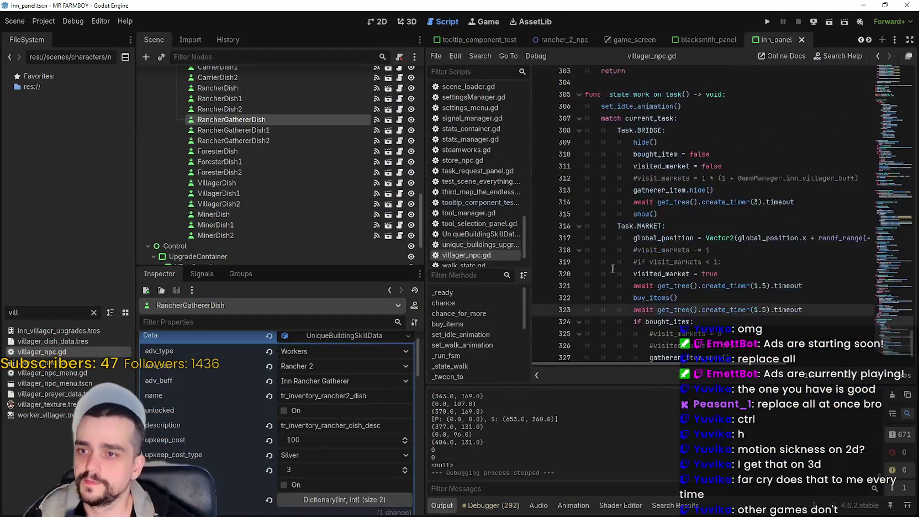
Step: Open the inn_panel scene on the 2D canvas
{"action": "left_click", "coordinate": [870, 39]}
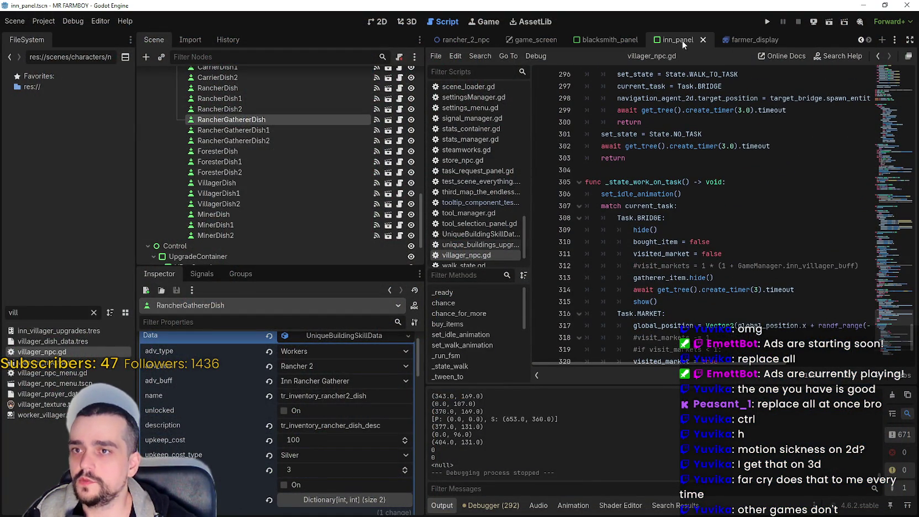
{"action": "scroll", "coordinate": [276, 144], "scroll_direction": "up", "scroll_amount": 10}
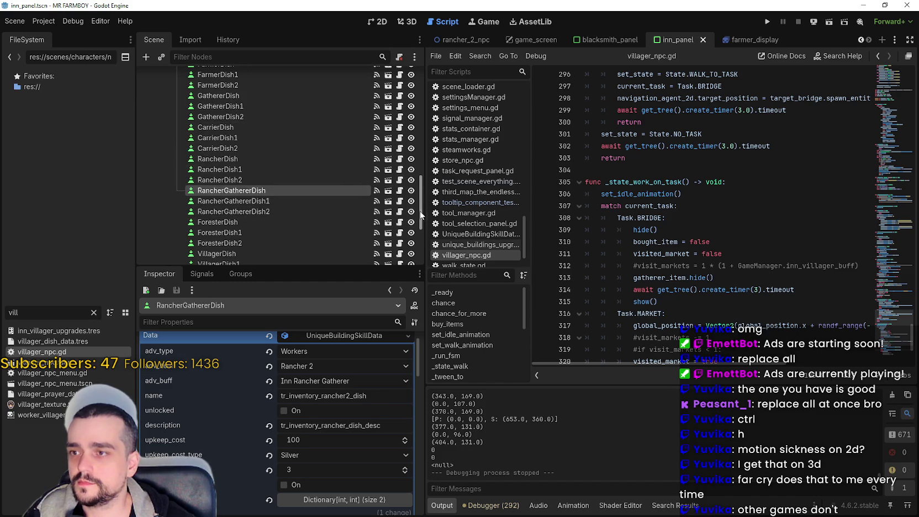
{"action": "left_click", "coordinate": [380, 21]}
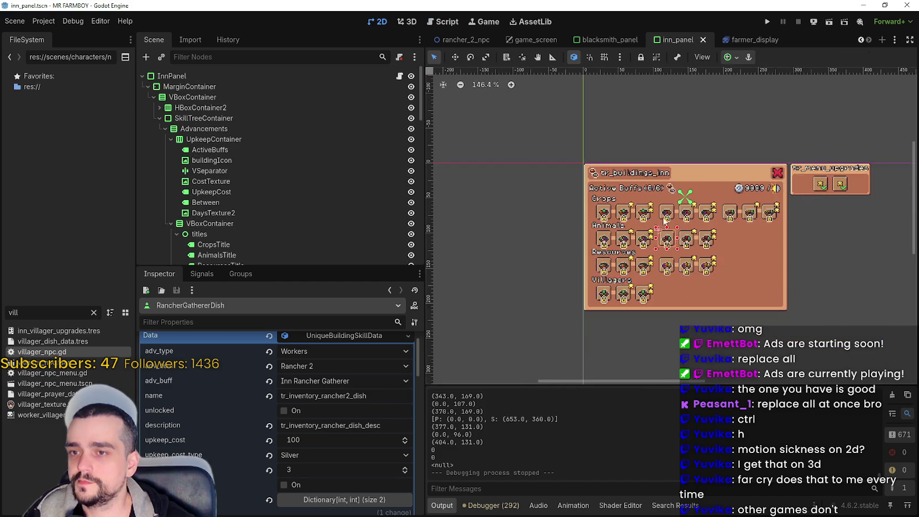
{"action": "scroll", "coordinate": [702, 243], "scroll_direction": "up", "scroll_amount": 3}
{"action": "scroll", "coordinate": [703, 243], "scroll_direction": "down", "scroll_amount": 2}
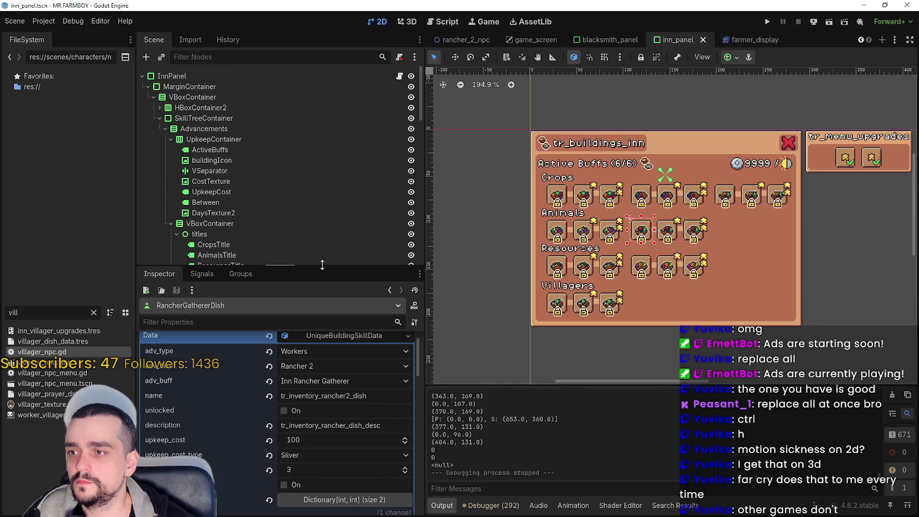
Step: Enlarge the Scene dock, collapse SkillTreeContainer, and clear the 'vill' FileSystem filter
{"action": "left_click_drag", "start_coordinate": [323, 265], "coordinate": [322, 358]}
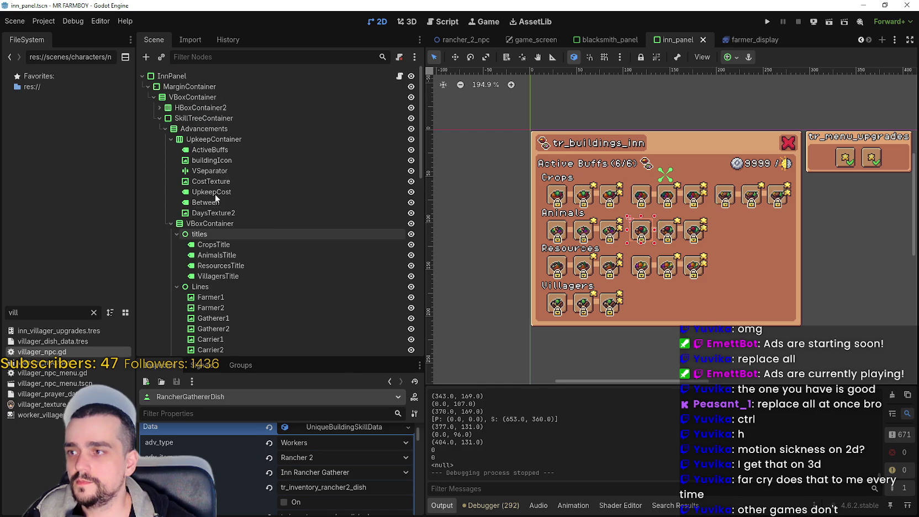
{"action": "left_click", "coordinate": [199, 128]}
{"action": "left_click", "coordinate": [160, 119]}
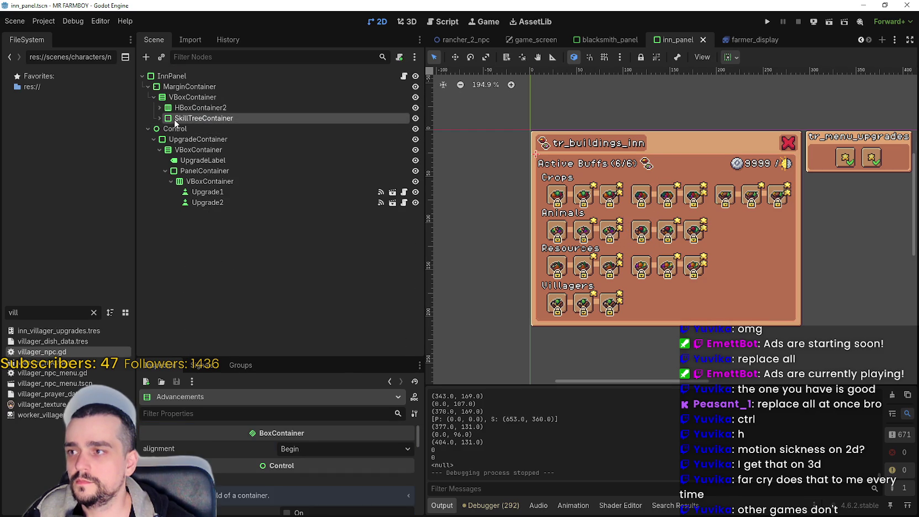
{"action": "right_click", "coordinate": [176, 119]}
{"action": "key", "text": "Escape"}
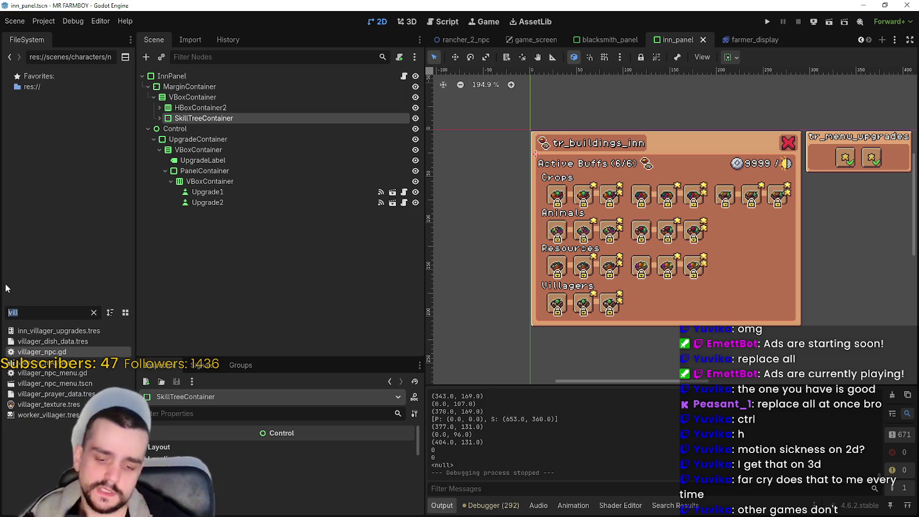
{"action": "key", "text": "BackSpace"}
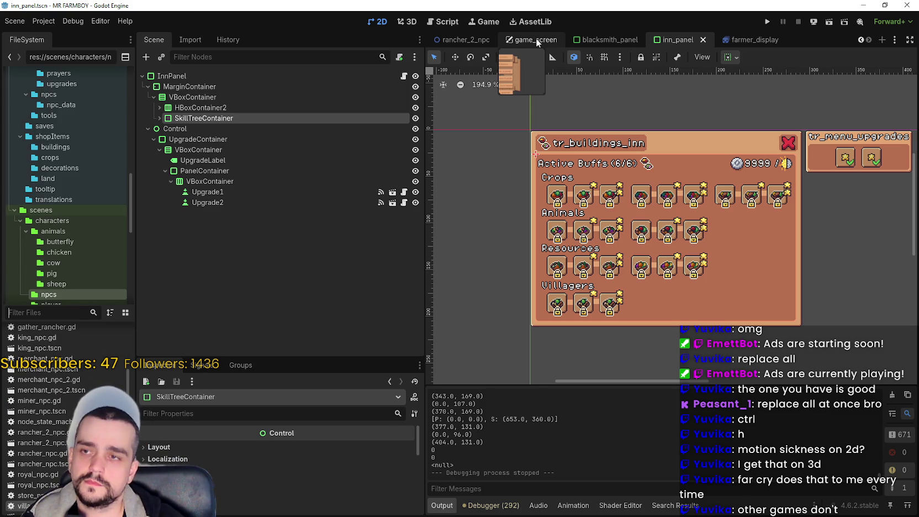
Step: Open ChurchPanel from game_screen in its own church_panel tab, placed after inn_panel
{"action": "left_click", "coordinate": [538, 39]}
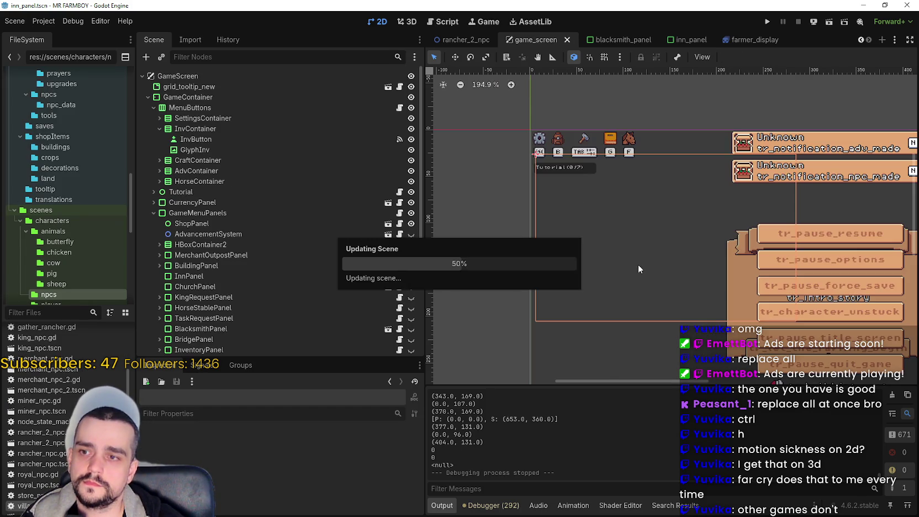
{"action": "scroll", "coordinate": [332, 255], "scroll_direction": "down", "scroll_amount": 1}
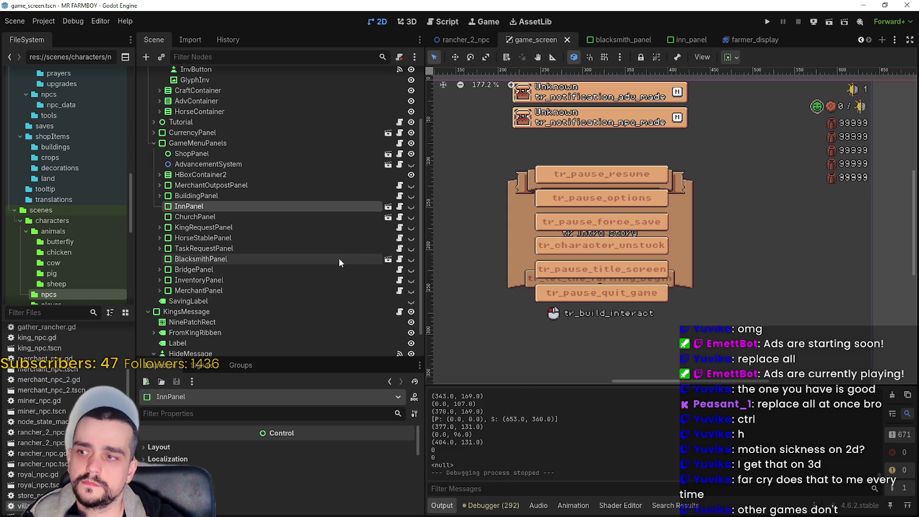
{"action": "left_click", "coordinate": [324, 217]}
{"action": "left_click", "coordinate": [388, 217]}
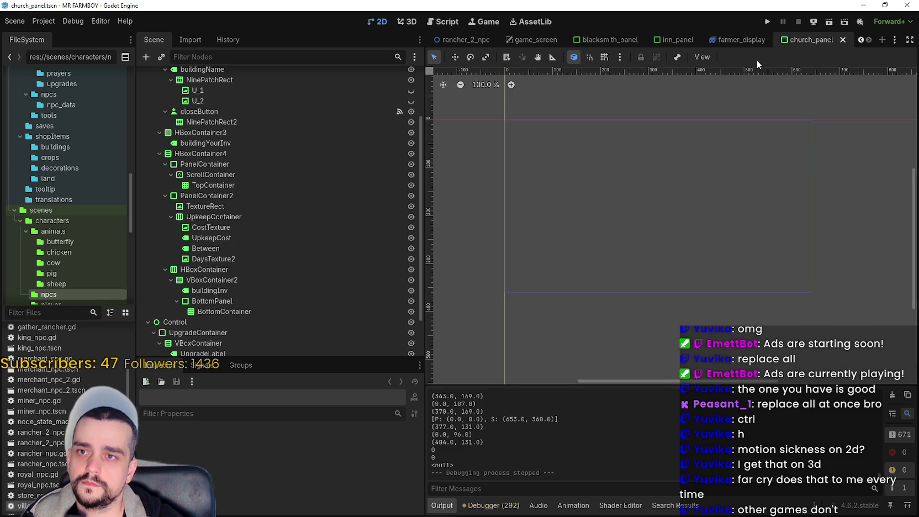
{"action": "mouse_move", "coordinate": [804, 42]}
{"action": "left_mouse_down"}
{"action": "mouse_move", "coordinate": [689, 45]}
{"action": "mouse_move", "coordinate": [699, 42]}
{"action": "left_mouse_up"}
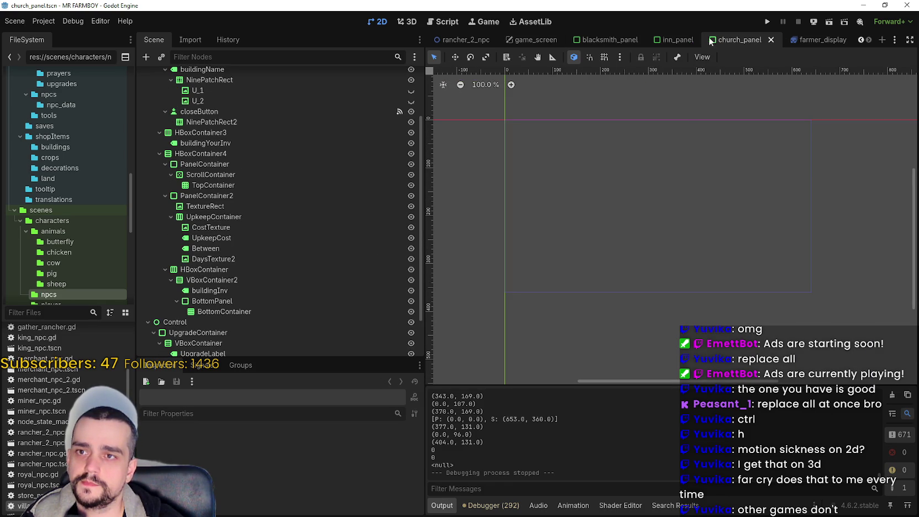
Step: Make the church panel visible, frame it in view, and save church_panel
{"action": "scroll", "coordinate": [364, 277], "scroll_direction": "up", "scroll_amount": 3}
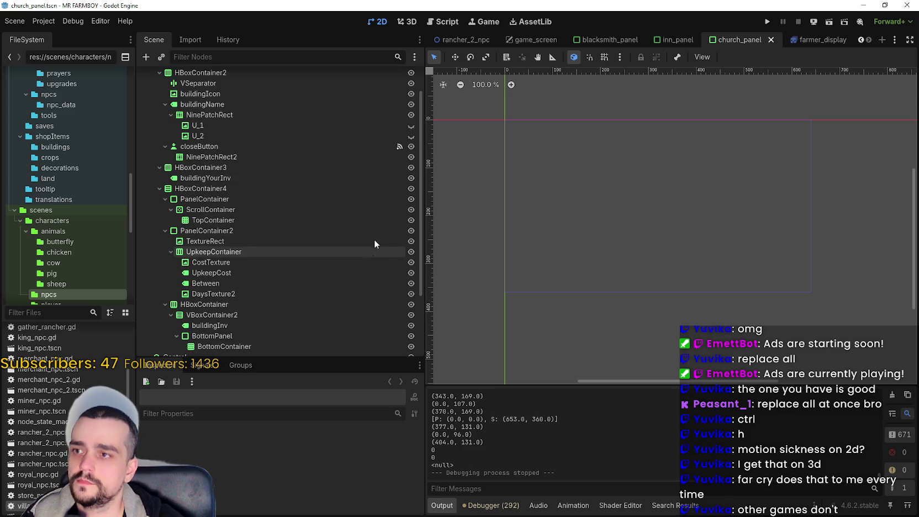
{"action": "left_click", "coordinate": [411, 76]}
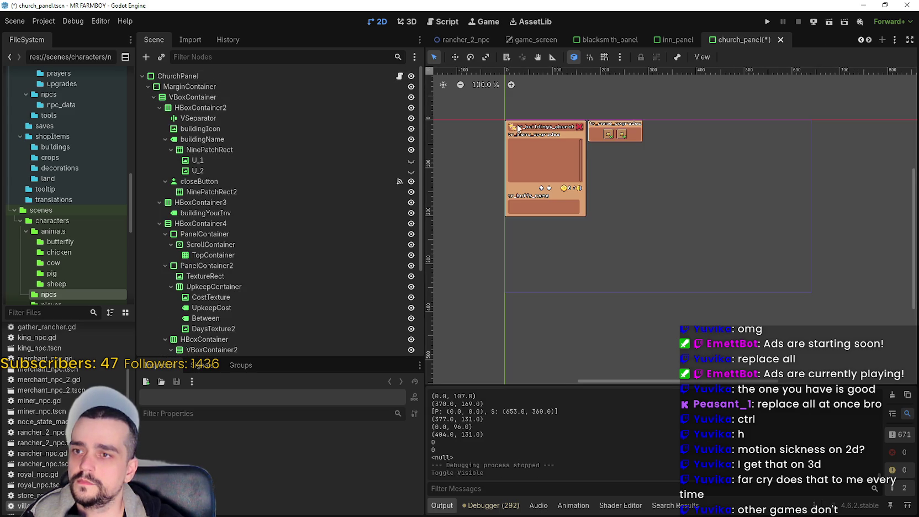
{"action": "key", "text": "f"}
{"action": "key", "text": "ctrl+s"}
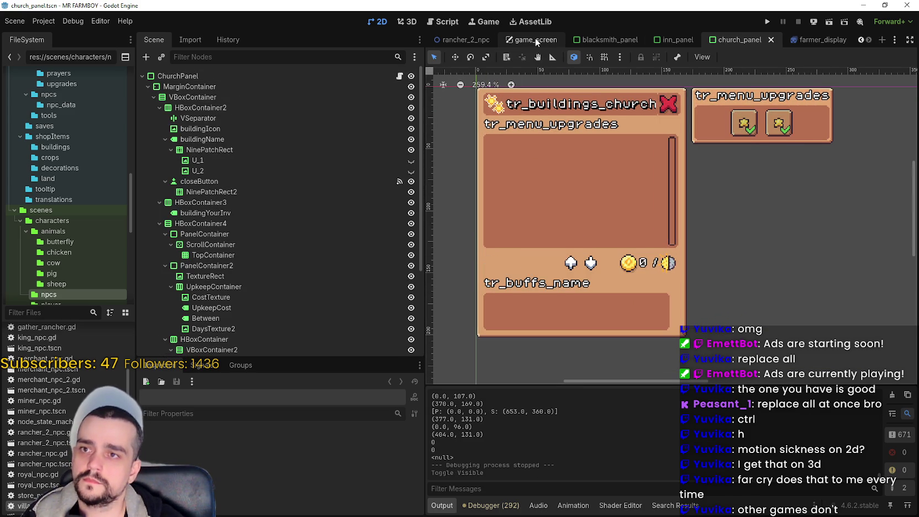
Step: Hide ChurchPanel in game_screen, save that scene, and return to church_panel
{"action": "left_click", "coordinate": [536, 43]}
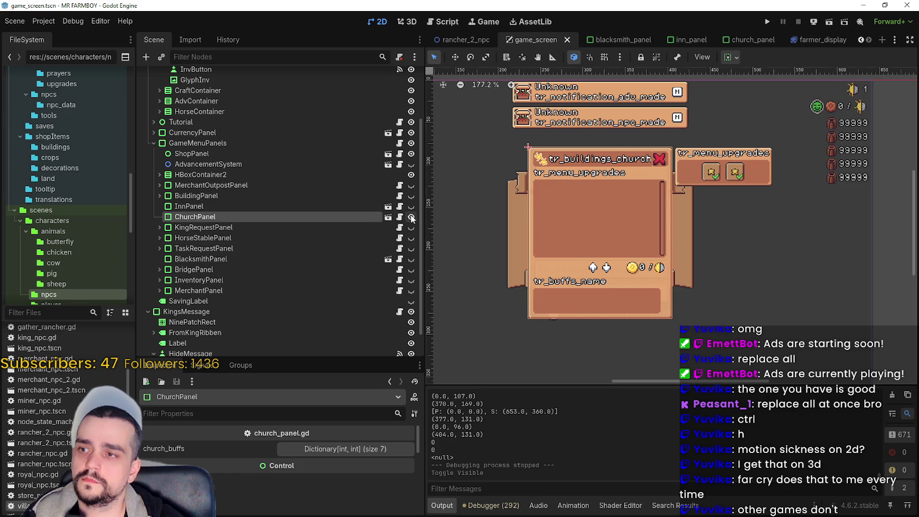
{"action": "left_click", "coordinate": [412, 217]}
{"action": "key", "text": "ctrl+s"}
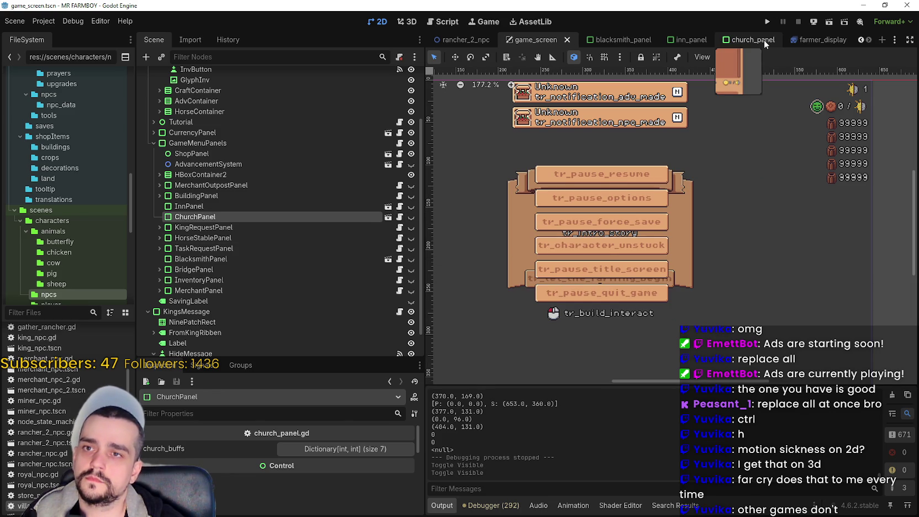
{"action": "left_click", "coordinate": [765, 43]}
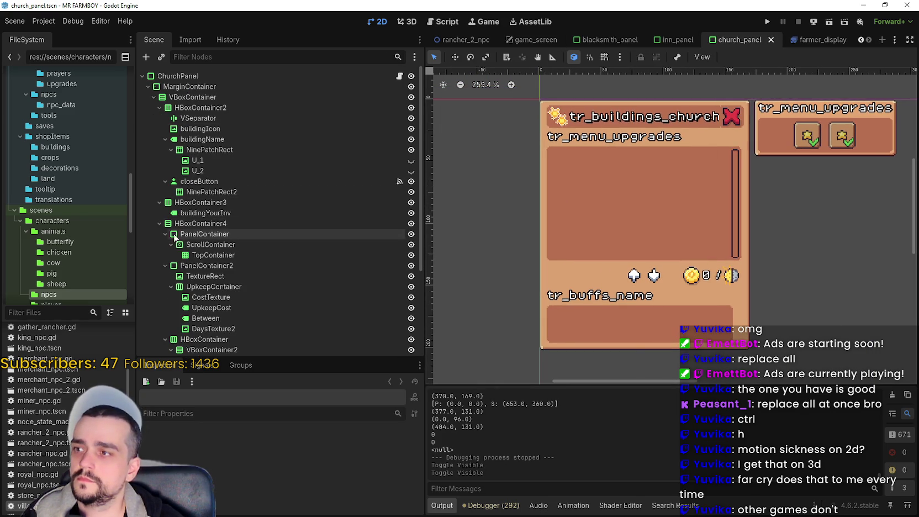
Step: Delete the buildingYourInv label from the church panel scene
{"action": "scroll", "coordinate": [192, 201], "scroll_direction": "down", "scroll_amount": 3}
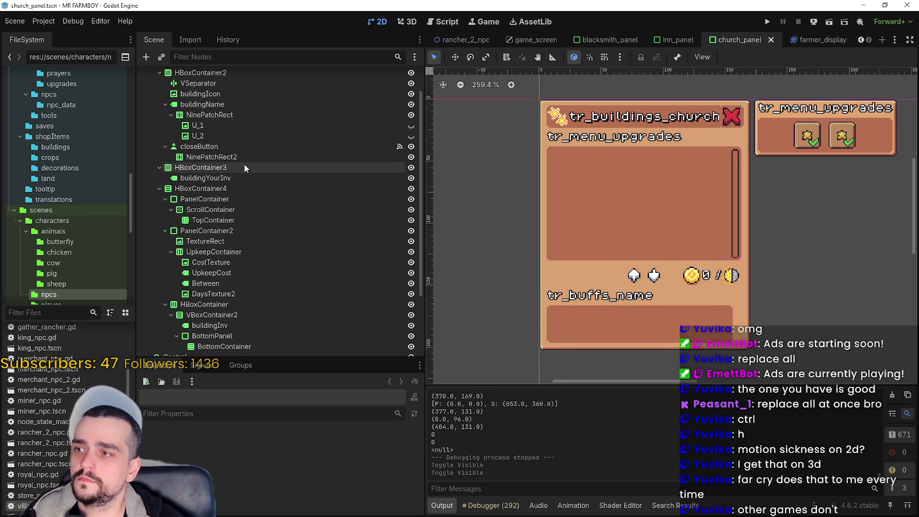
{"action": "left_click", "coordinate": [220, 94]}
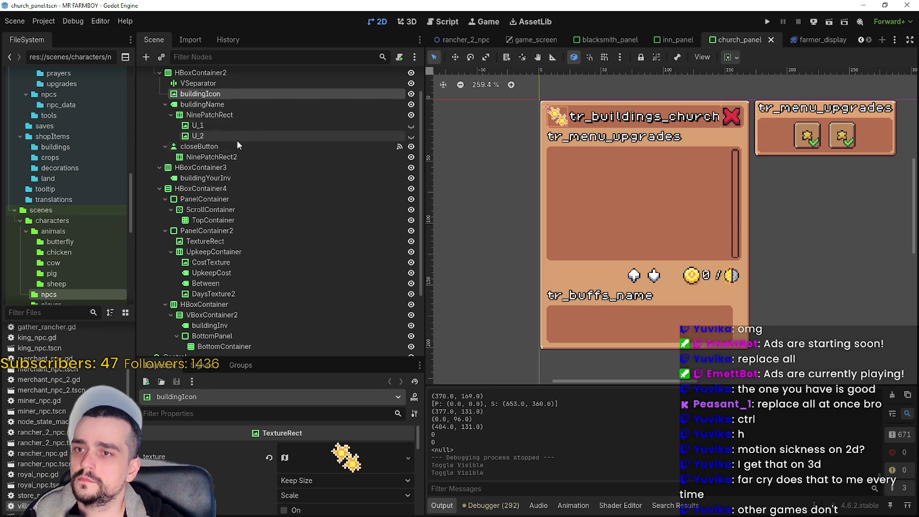
{"action": "left_click", "coordinate": [217, 177]}
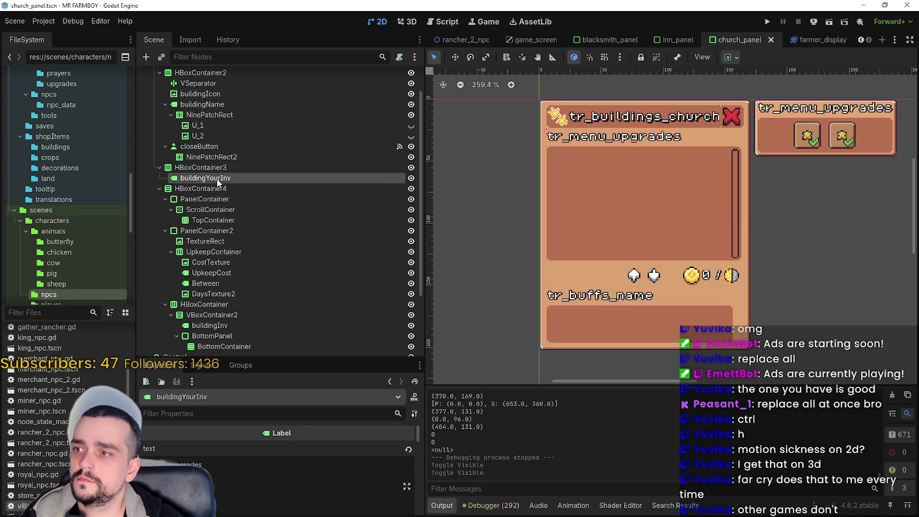
{"action": "right_click", "coordinate": [217, 178]}
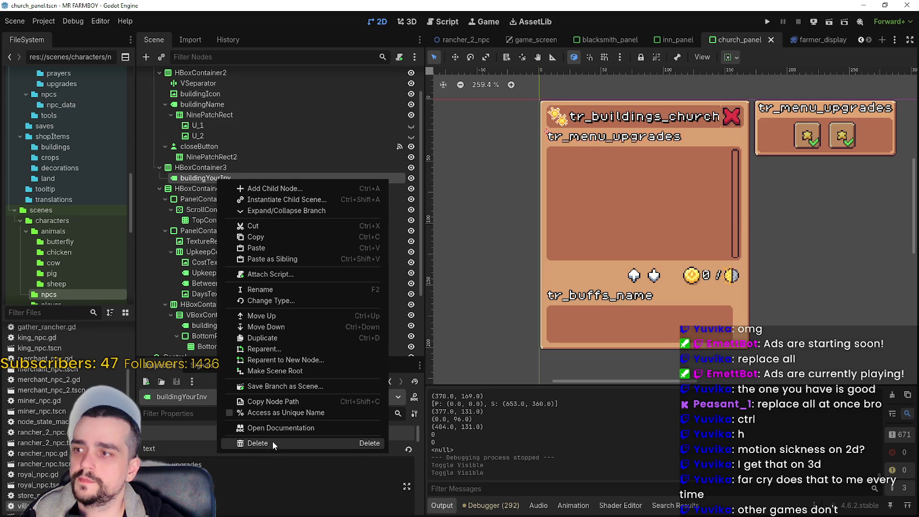
{"action": "left_click", "coordinate": [272, 441]}
{"action": "left_click", "coordinate": [434, 266]}
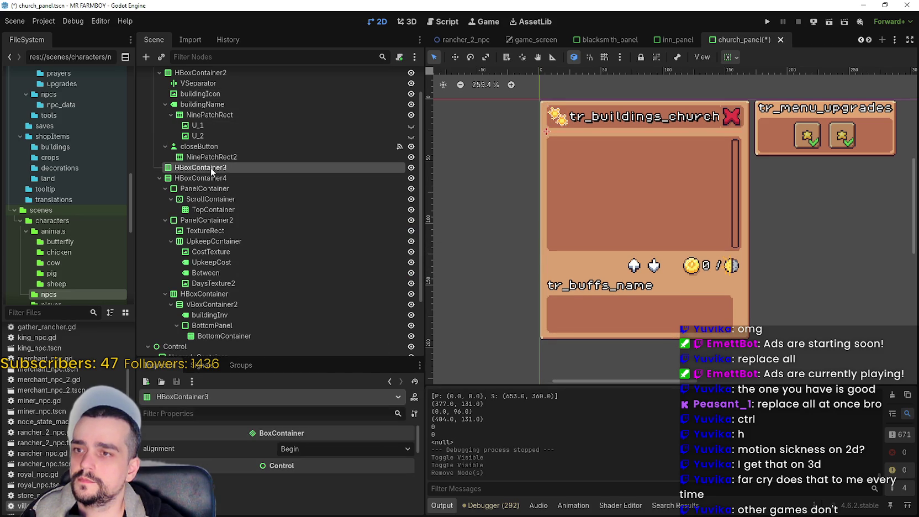
Step: Delete the now-empty HBoxContainer3
{"action": "right_click", "coordinate": [212, 171]}
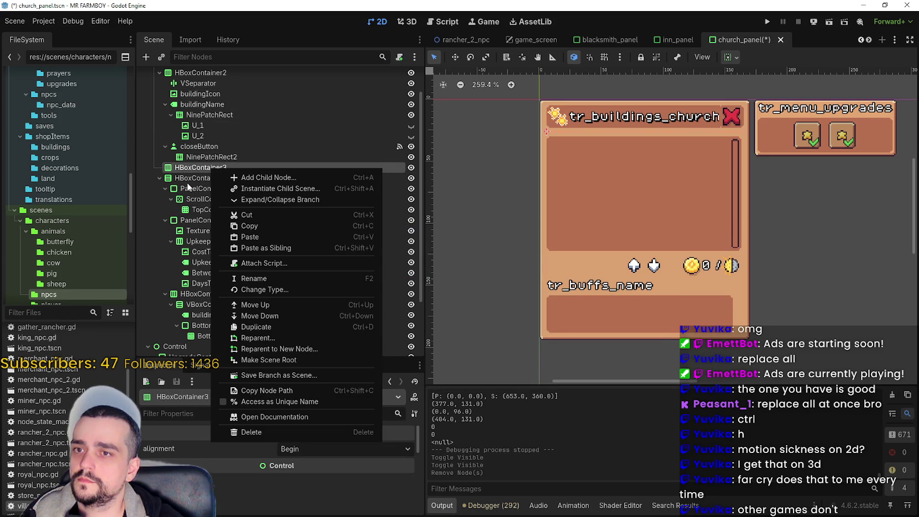
{"action": "left_click", "coordinate": [252, 432]}
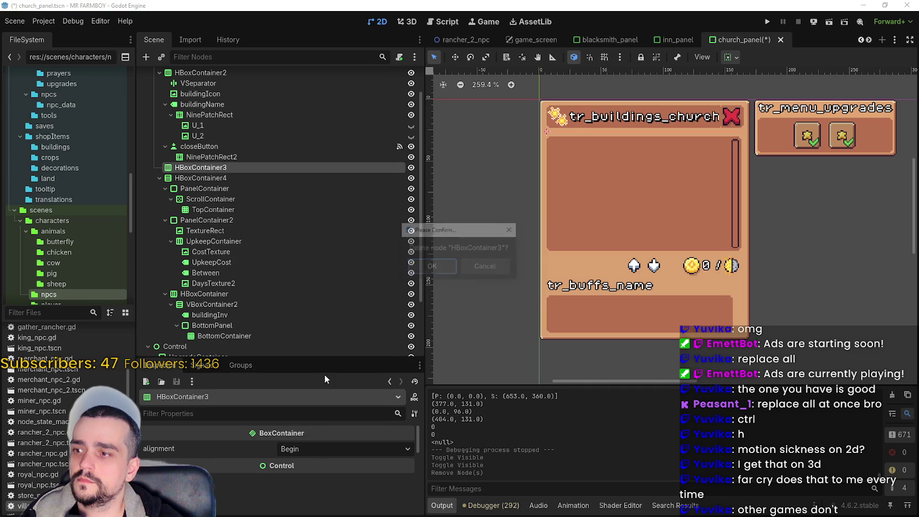
{"action": "left_click", "coordinate": [434, 267]}
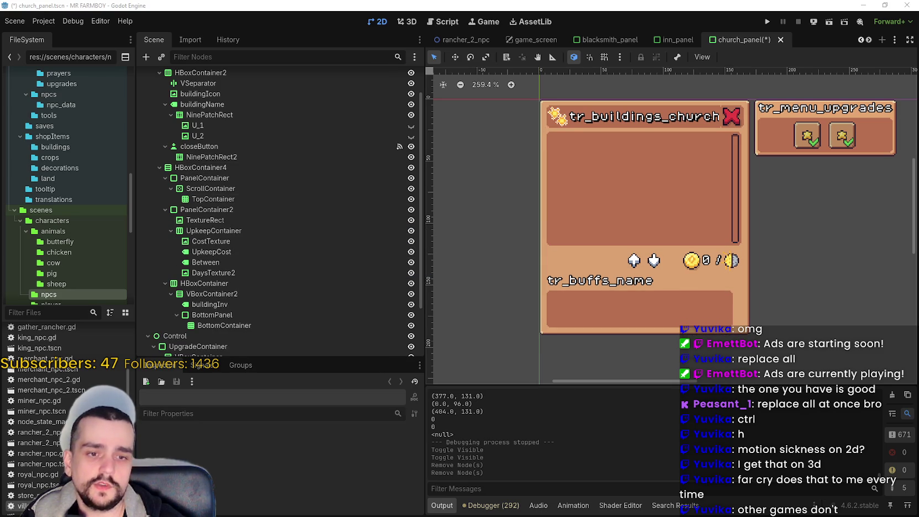
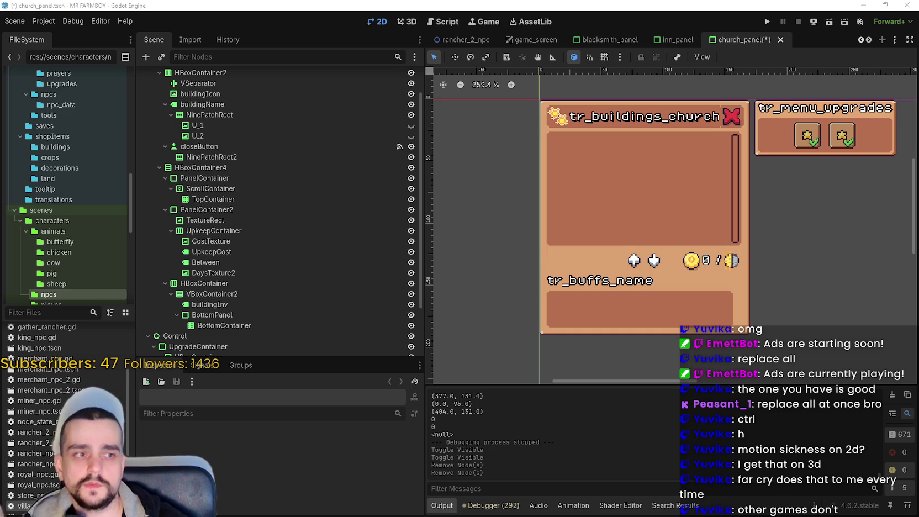
Step: Inspect the church panel's ScrollContainer, HBoxContainer4 and PanelContainer nodes in the Scene tree
{"action": "scroll", "coordinate": [327, 255], "scroll_direction": "up", "scroll_amount": 2}
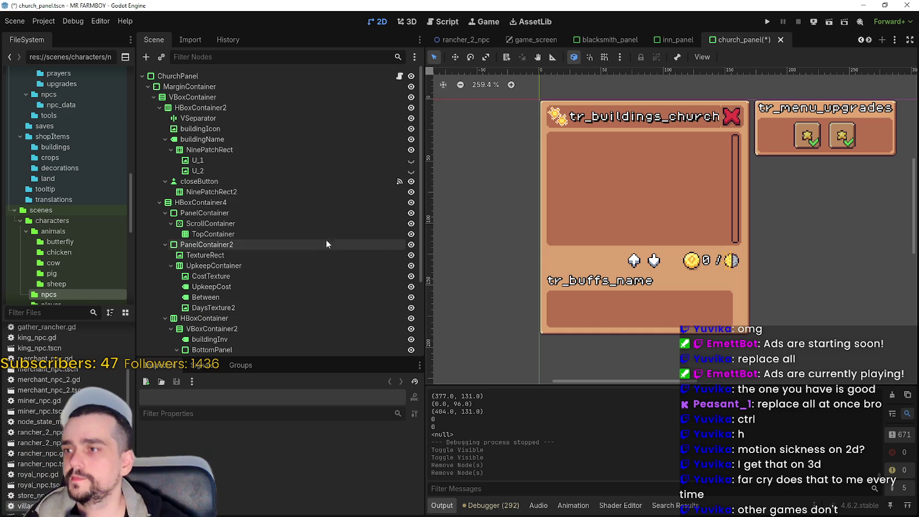
{"action": "left_click", "coordinate": [192, 79]}
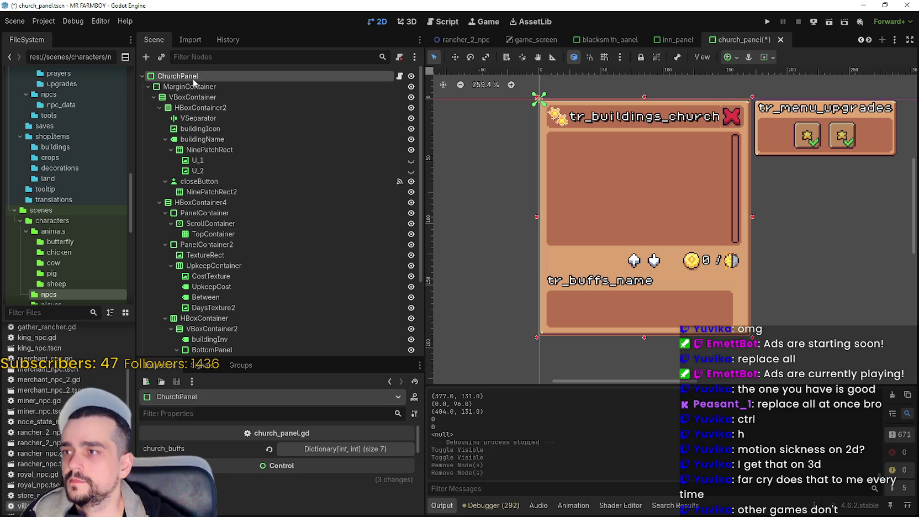
{"action": "left_click", "coordinate": [199, 202]}
{"action": "left_click", "coordinate": [200, 224]}
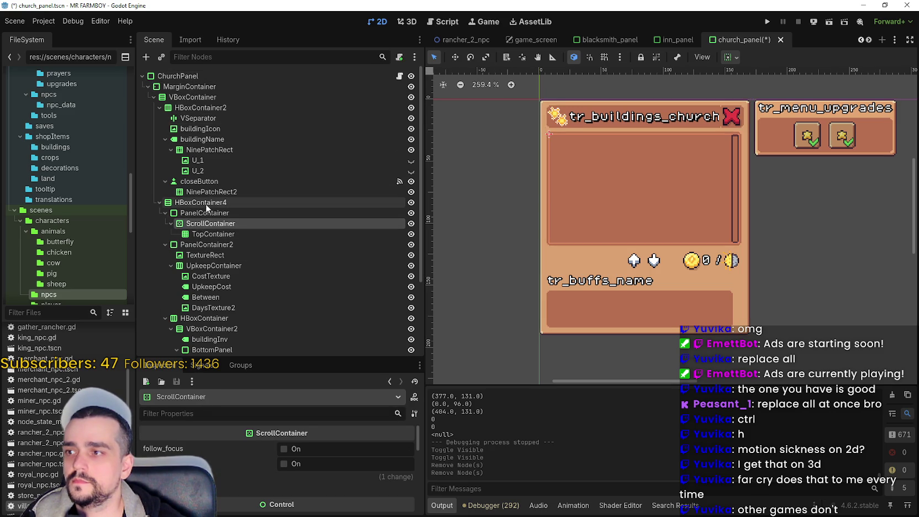
{"action": "left_click", "coordinate": [188, 213]}
{"action": "left_click", "coordinate": [159, 203]}
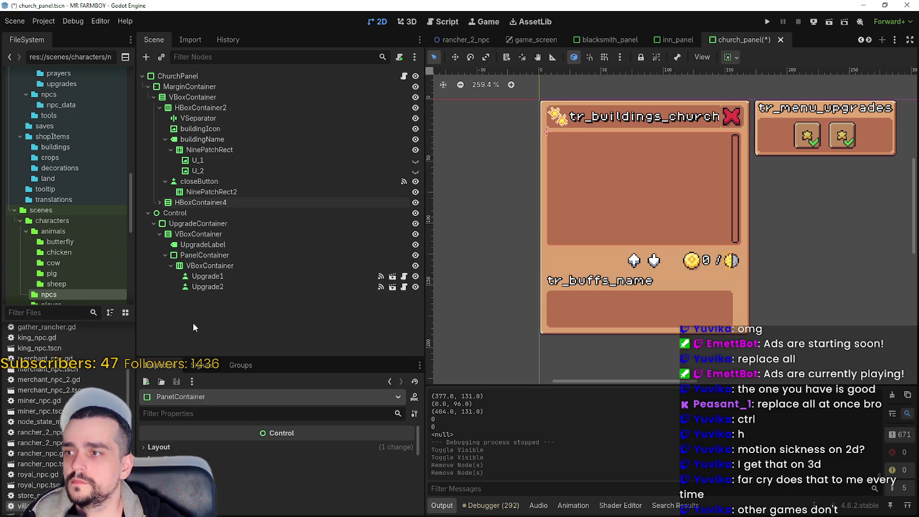
{"action": "left_click", "coordinate": [191, 204]}
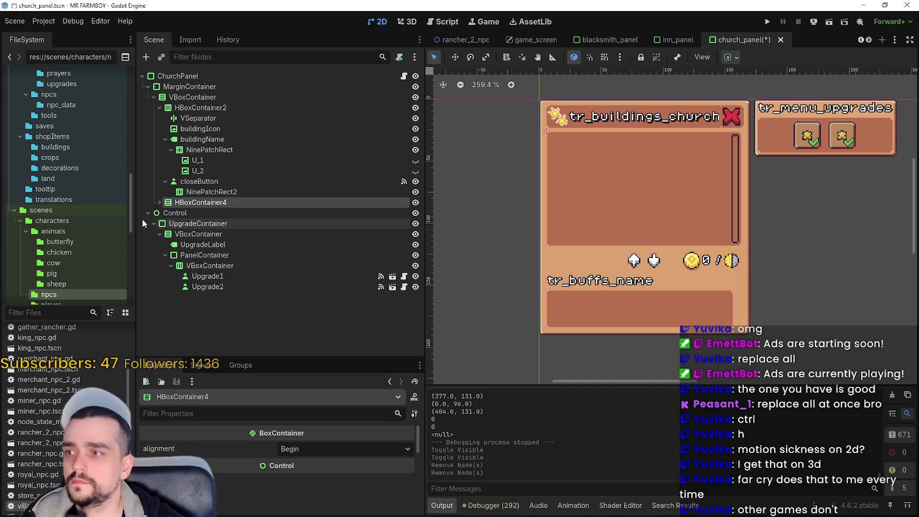
{"action": "left_click", "coordinate": [159, 203]}
{"action": "left_click", "coordinate": [176, 214]}
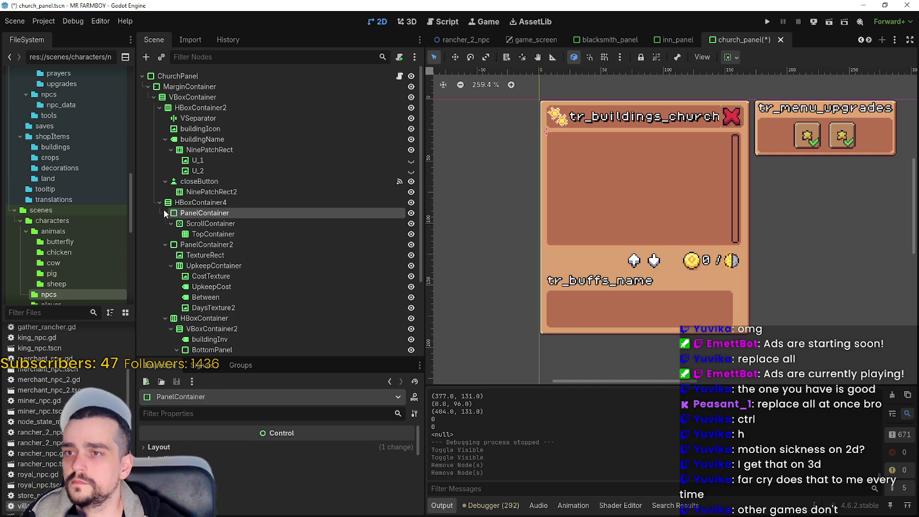
{"action": "left_click", "coordinate": [165, 213]}
{"action": "left_click", "coordinate": [166, 224]}
{"action": "left_click", "coordinate": [165, 234]}
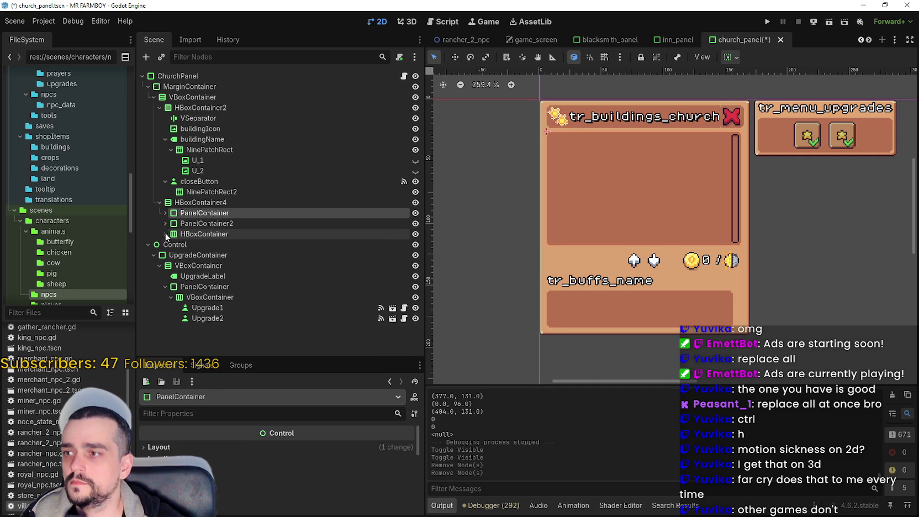
Step: Browse the HBoxContainer, BottomPanel and PanelContainer nodes, then collapse the HBoxContainer4 branch
{"action": "left_click", "coordinate": [175, 234]}
{"action": "left_click", "coordinate": [165, 234]}
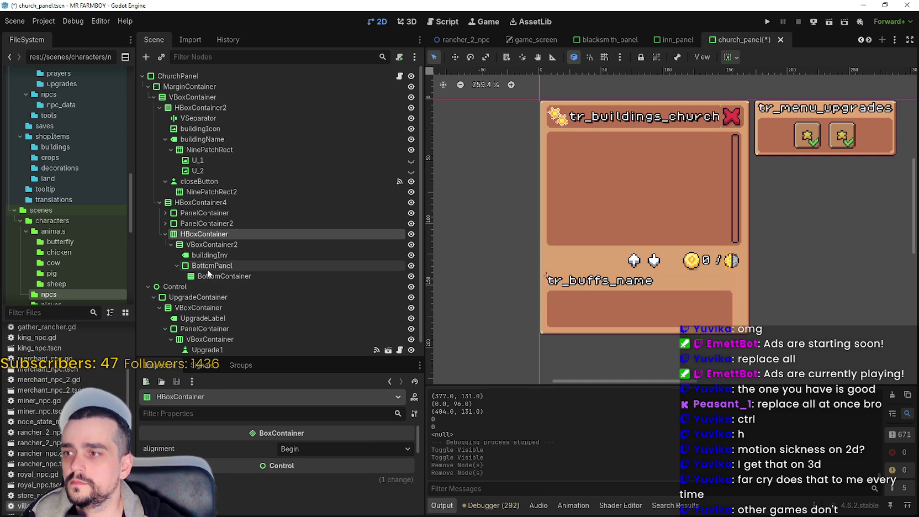
{"action": "left_click", "coordinate": [211, 266]}
{"action": "left_click", "coordinate": [204, 234]}
{"action": "key", "text": "Up"}
{"action": "key", "text": "Up"}
{"action": "key", "text": "F2"}
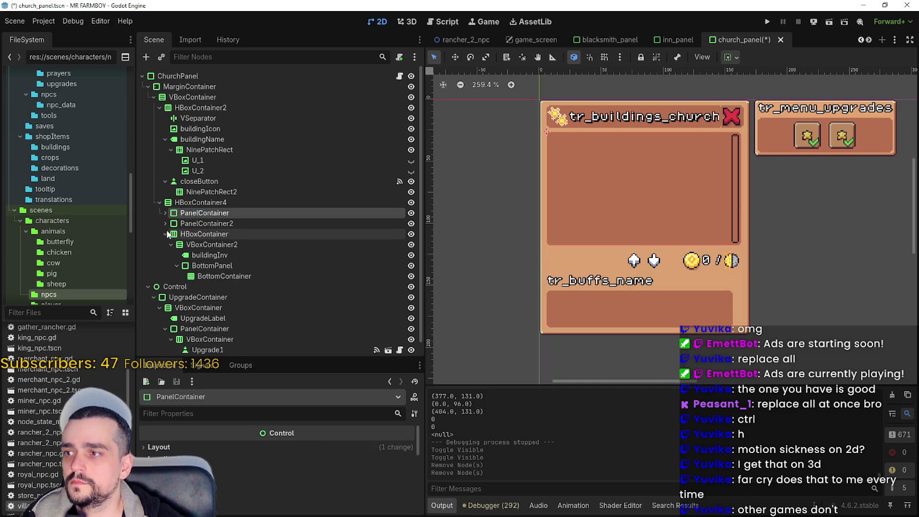
{"action": "left_click", "coordinate": [178, 224]}
{"action": "left_click", "coordinate": [192, 214]}
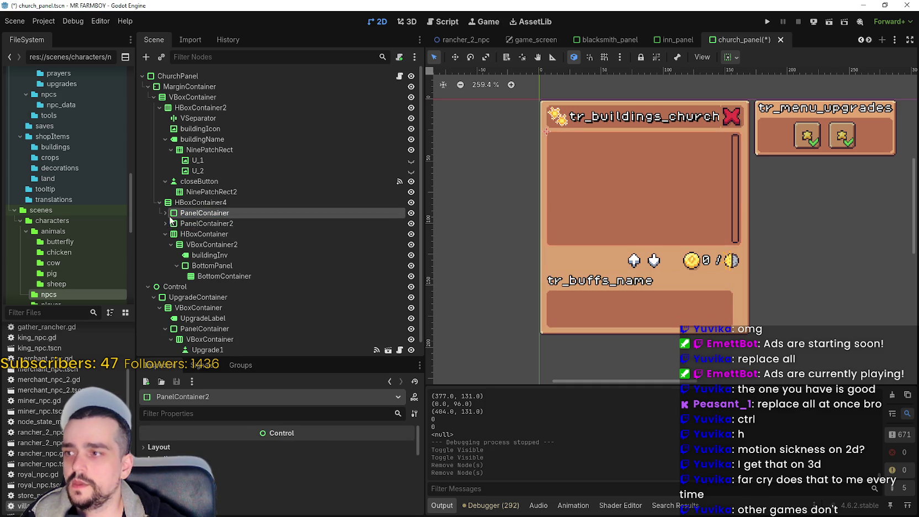
{"action": "left_click", "coordinate": [166, 213]}
{"action": "left_click", "coordinate": [165, 213]}
{"action": "left_click", "coordinate": [160, 203]}
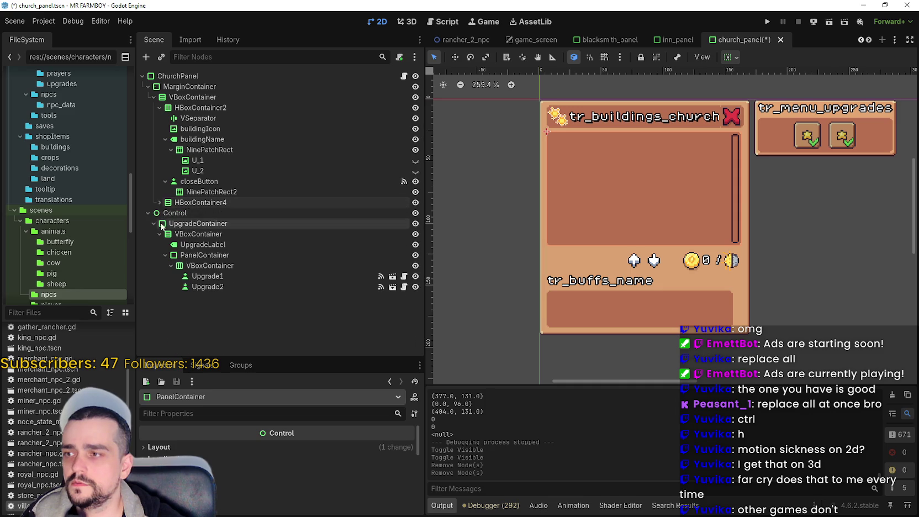
Step: Compare with HBoxContainer2 in the inn_panel scene, then return to church_panel
{"action": "left_click", "coordinate": [668, 41]}
{"action": "left_click", "coordinate": [190, 108]}
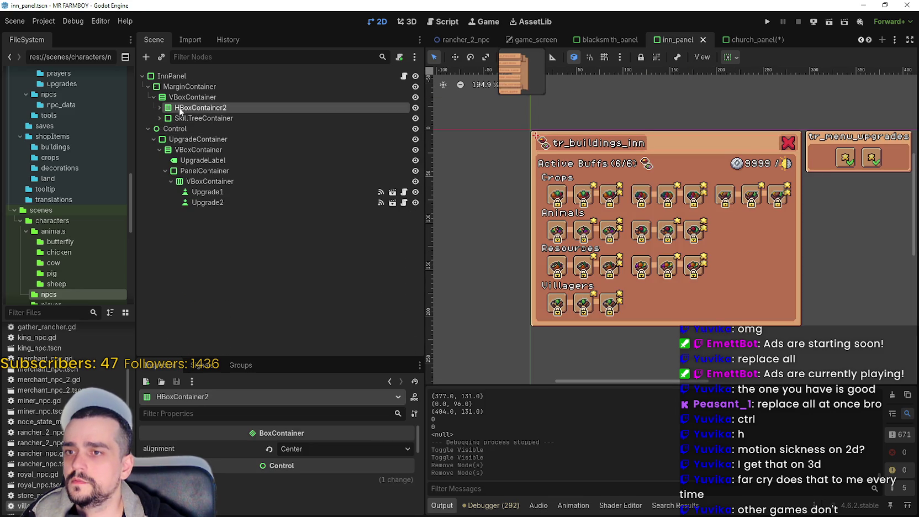
{"action": "left_click", "coordinate": [746, 40]}
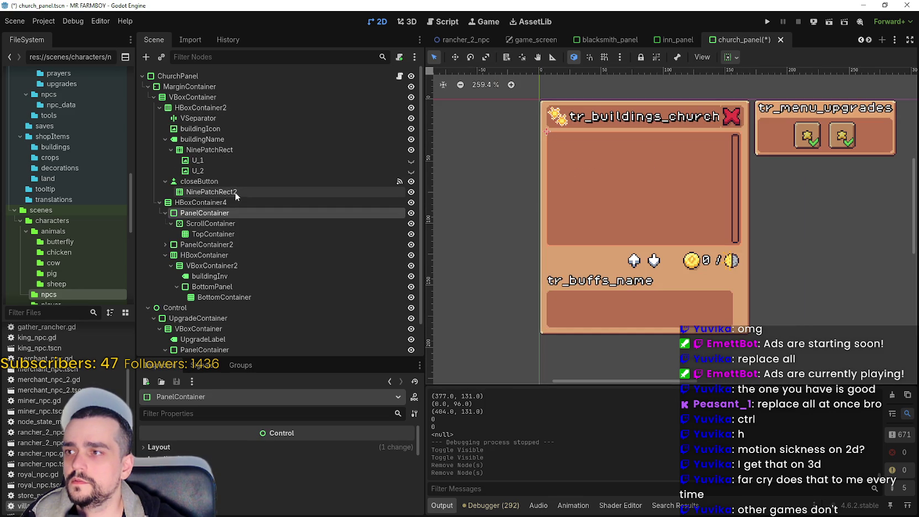
{"action": "left_click", "coordinate": [159, 108]}
{"action": "left_click", "coordinate": [160, 118]}
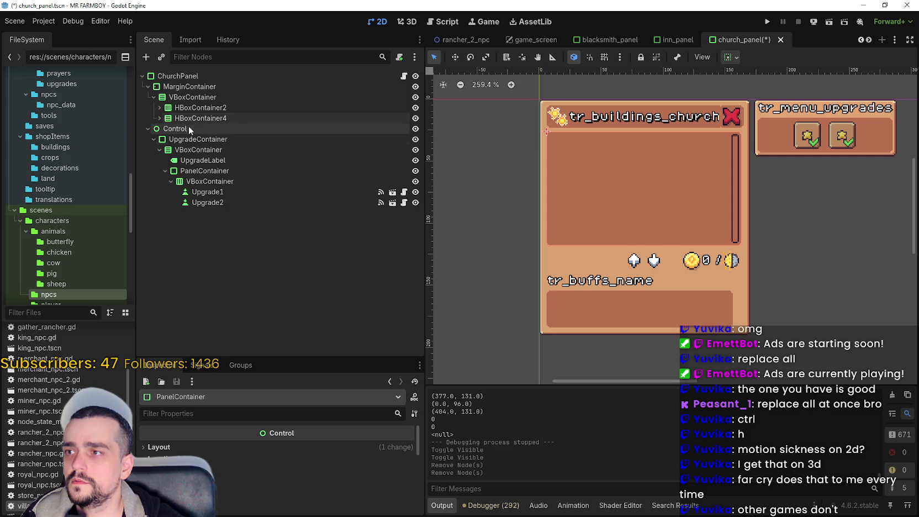
Step: Delete HBoxContainer4 and its children from the church panel
{"action": "right_click", "coordinate": [186, 122]}
{"action": "left_click", "coordinate": [224, 385]}
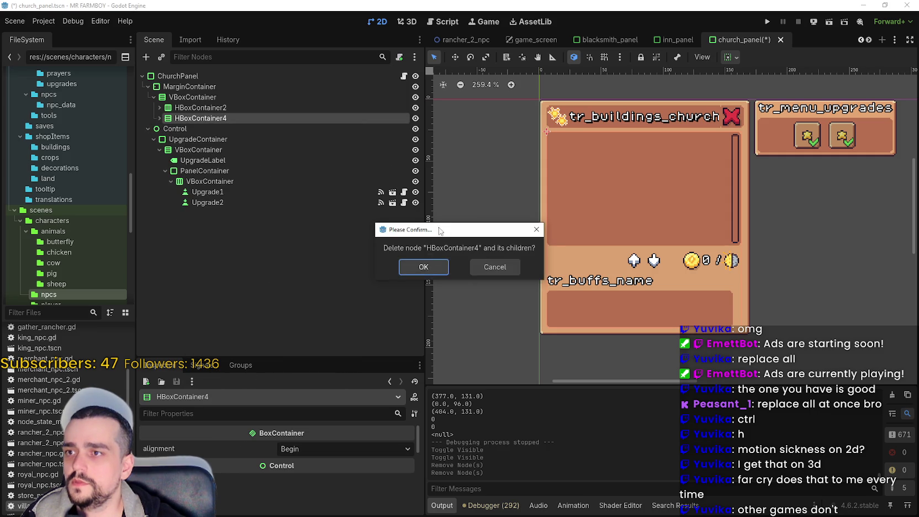
{"action": "left_click", "coordinate": [428, 266]}
Step: Paste the copied SkillTreeContainer under VBoxContainer
{"action": "right_click", "coordinate": [190, 100]}
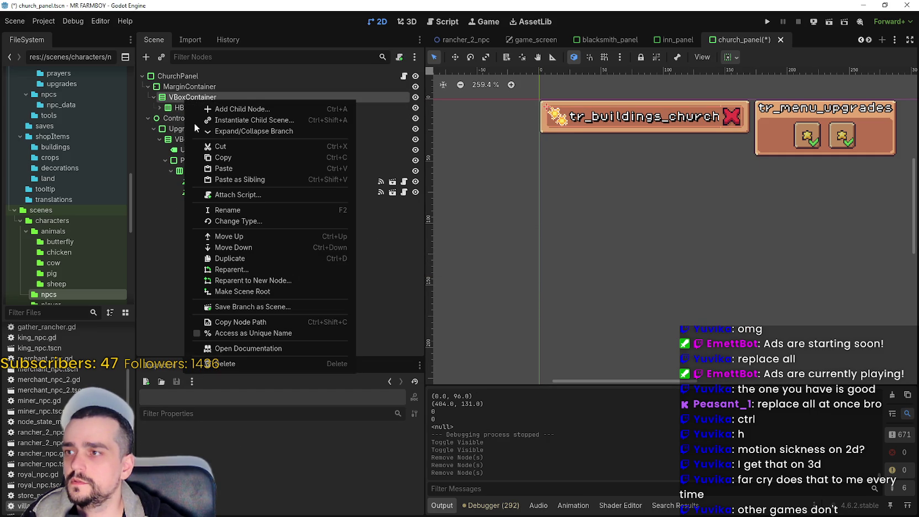
{"action": "left_click", "coordinate": [232, 169]}
{"action": "scroll", "coordinate": [662, 222], "scroll_direction": "down", "scroll_amount": 2}
{"action": "scroll", "coordinate": [551, 194], "scroll_direction": "up", "scroll_amount": 3}
{"action": "scroll", "coordinate": [551, 194], "scroll_direction": "down", "scroll_amount": 2}
{"action": "scroll", "coordinate": [634, 214], "scroll_direction": "down", "scroll_amount": 1}
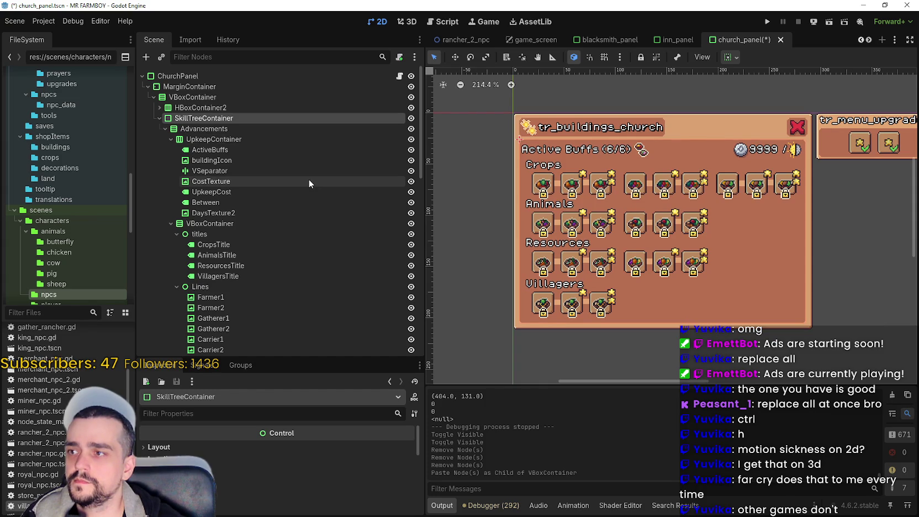
Step: Change CostTexture's atlas region from the silver coin to the gold coin sprite
{"action": "left_click", "coordinate": [272, 181]}
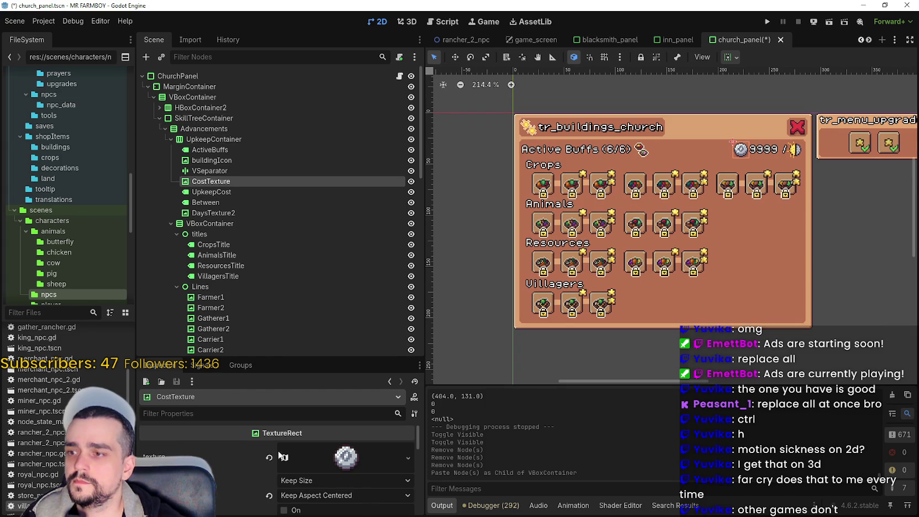
{"action": "left_click", "coordinate": [297, 462]}
{"action": "scroll", "coordinate": [282, 486], "scroll_direction": "down", "scroll_amount": 5}
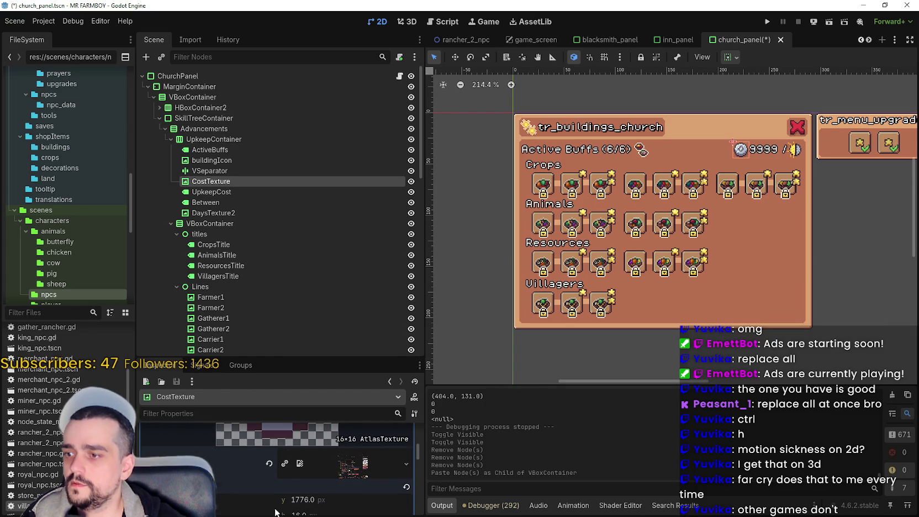
{"action": "left_click", "coordinate": [272, 497]}
{"action": "scroll", "coordinate": [314, 299], "scroll_direction": "down", "scroll_amount": 2}
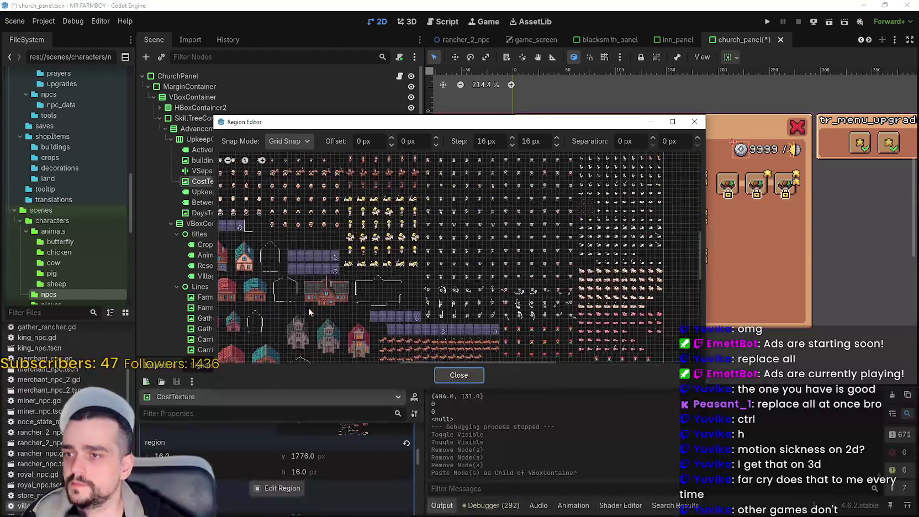
{"action": "scroll", "coordinate": [475, 319], "scroll_direction": "up", "scroll_amount": 6}
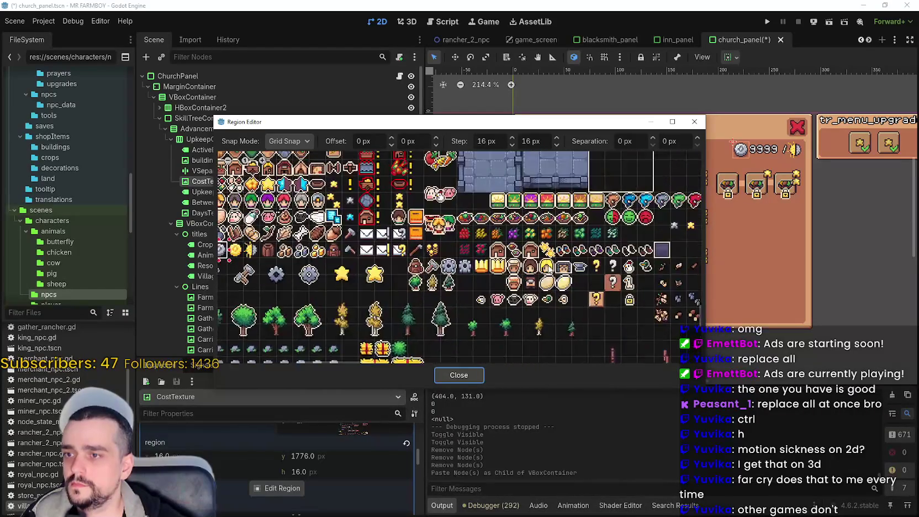
{"action": "scroll", "coordinate": [430, 275], "scroll_direction": "left", "scroll_amount": 10}
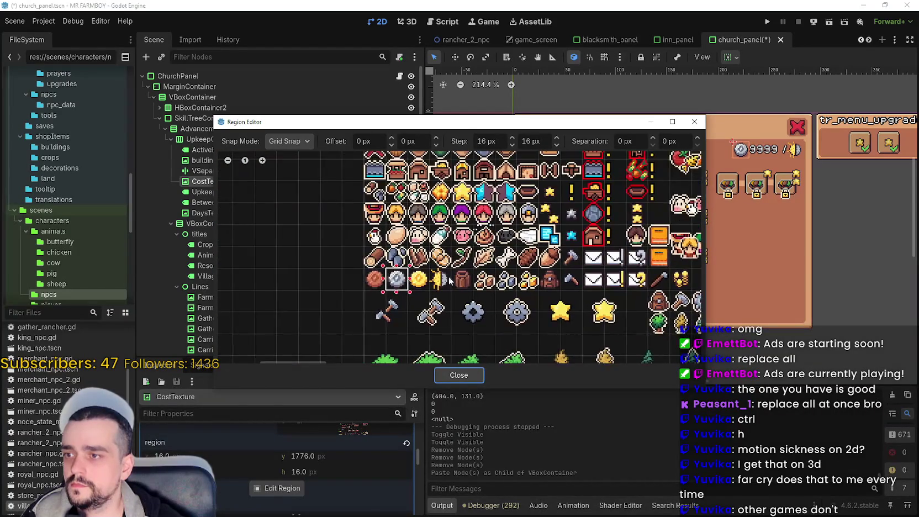
{"action": "left_click", "coordinate": [420, 278]}
{"action": "left_click", "coordinate": [459, 375]}
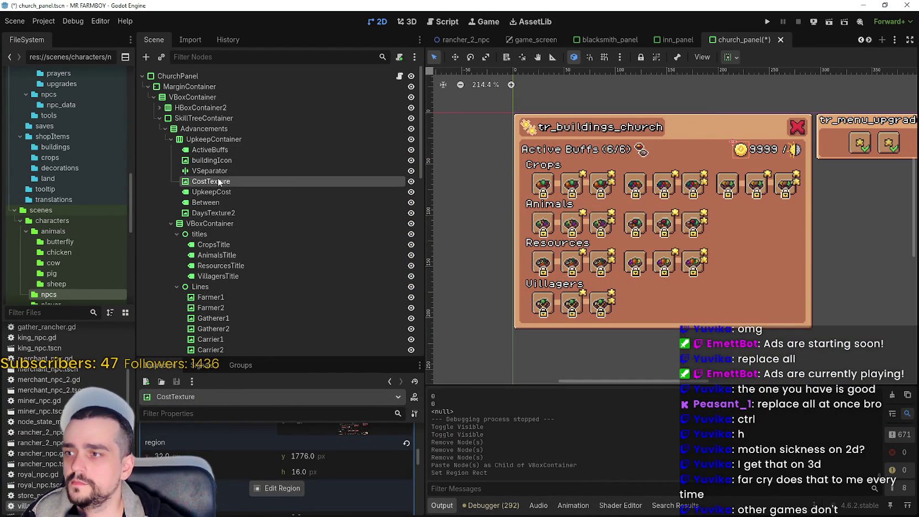
Step: Set buildingIcon's atlas region to the gold sparkle tile at x 336, y 1776
{"action": "left_click", "coordinate": [216, 160]}
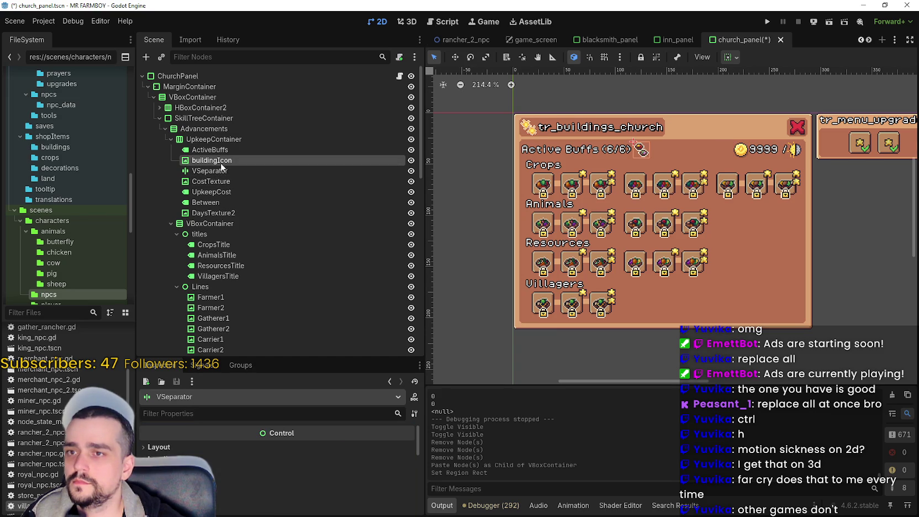
{"action": "left_click", "coordinate": [346, 458]}
{"action": "scroll", "coordinate": [291, 487], "scroll_direction": "down", "scroll_amount": 5}
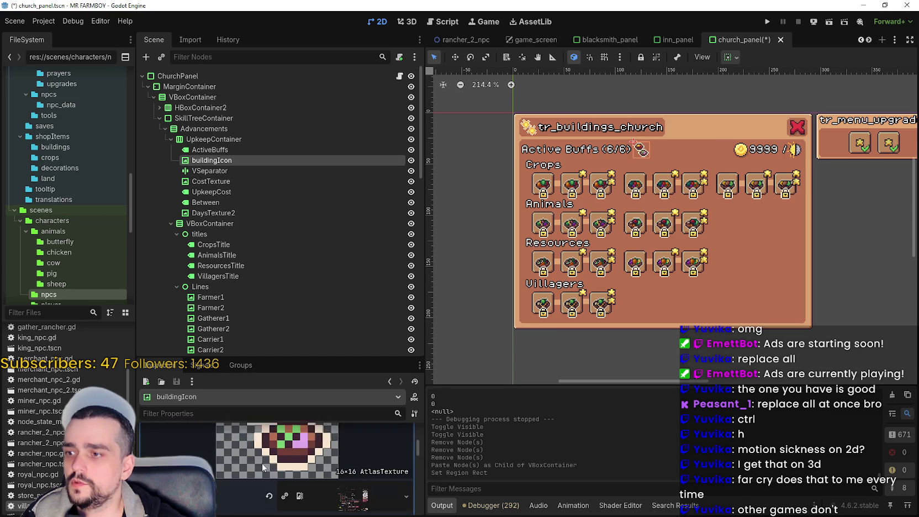
{"action": "scroll", "coordinate": [292, 492], "scroll_direction": "down", "scroll_amount": 2}
{"action": "left_click", "coordinate": [277, 488]}
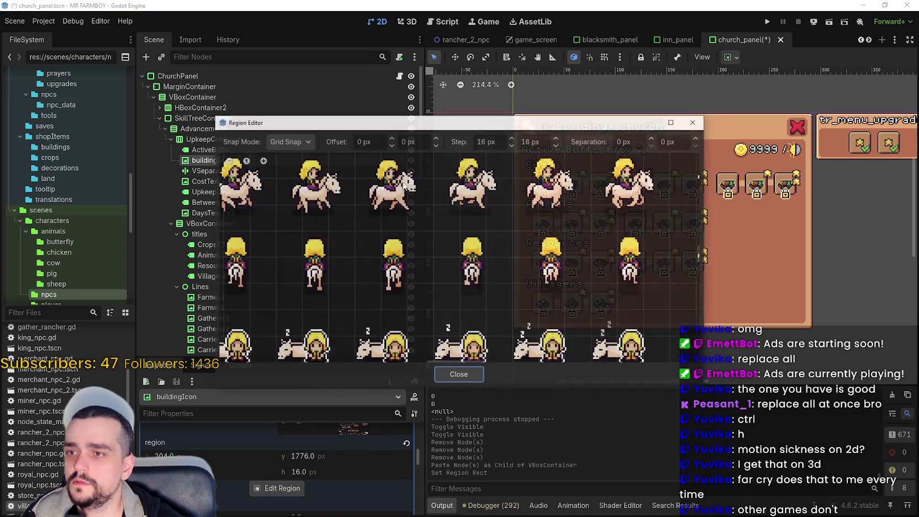
{"action": "scroll", "coordinate": [381, 201], "scroll_direction": "down", "scroll_amount": 6}
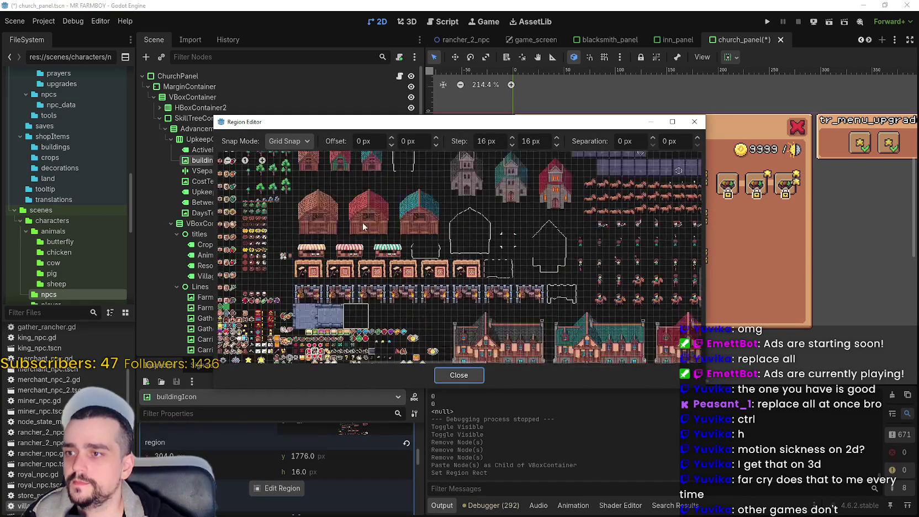
{"action": "scroll", "coordinate": [521, 203], "scroll_direction": "up", "scroll_amount": 5}
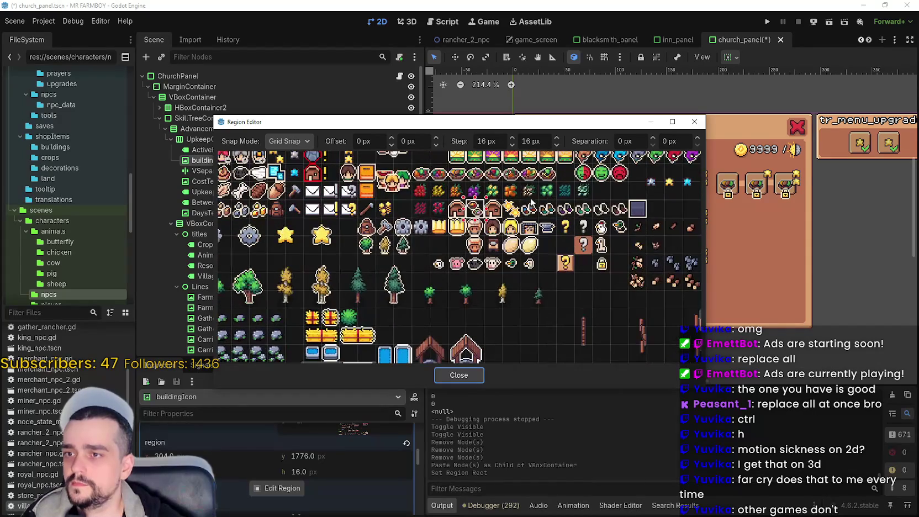
{"action": "left_click", "coordinate": [511, 219]}
{"action": "left_click", "coordinate": [459, 375]}
{"action": "scroll", "coordinate": [690, 167], "scroll_direction": "up", "scroll_amount": 3}
{"action": "scroll", "coordinate": [655, 183], "scroll_direction": "down", "scroll_amount": 2}
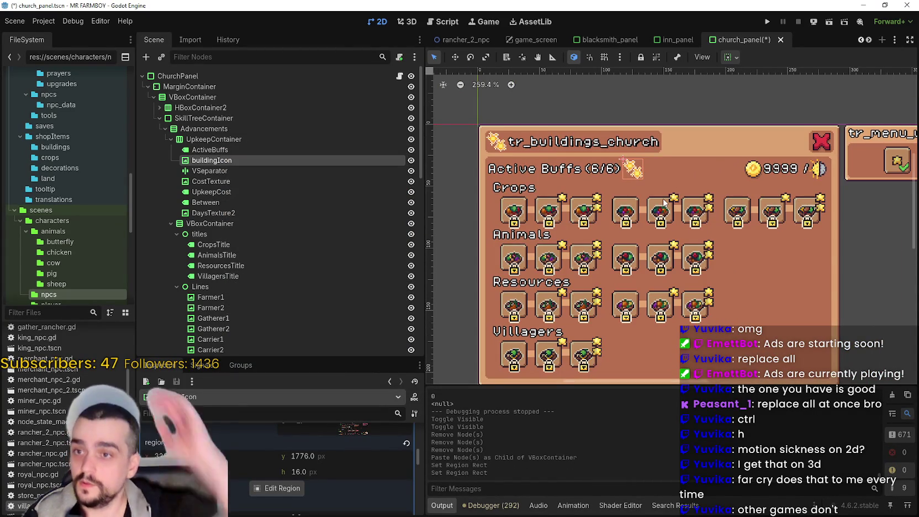
{"action": "scroll", "coordinate": [630, 207], "scroll_direction": "down", "scroll_amount": 1}
Step: Inspect the VSeparator, CostTexture, Between label and the Crops, Animals and Villagers title nodes
{"action": "scroll", "coordinate": [602, 208], "scroll_direction": "up", "scroll_amount": 1}
{"action": "scroll", "coordinate": [601, 208], "scroll_direction": "down", "scroll_amount": 1}
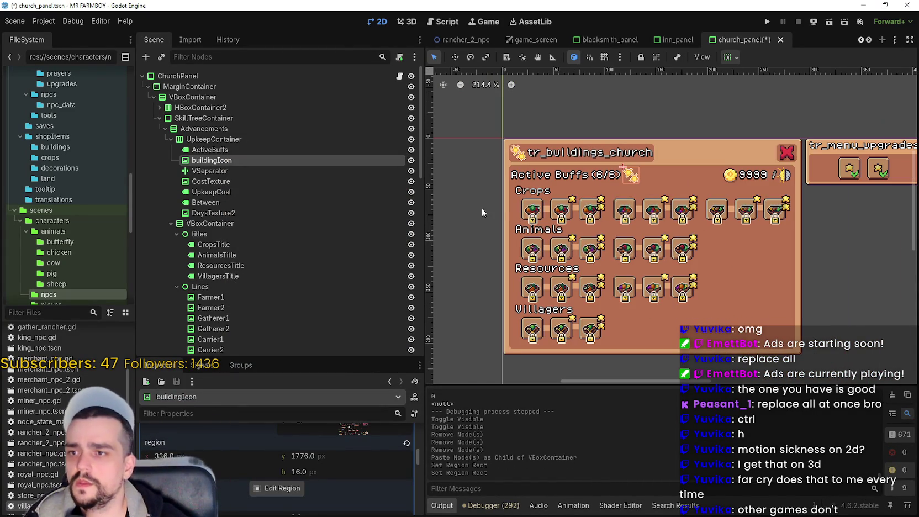
{"action": "left_click", "coordinate": [246, 175]}
{"action": "left_click", "coordinate": [251, 181]}
{"action": "left_click", "coordinate": [246, 200]}
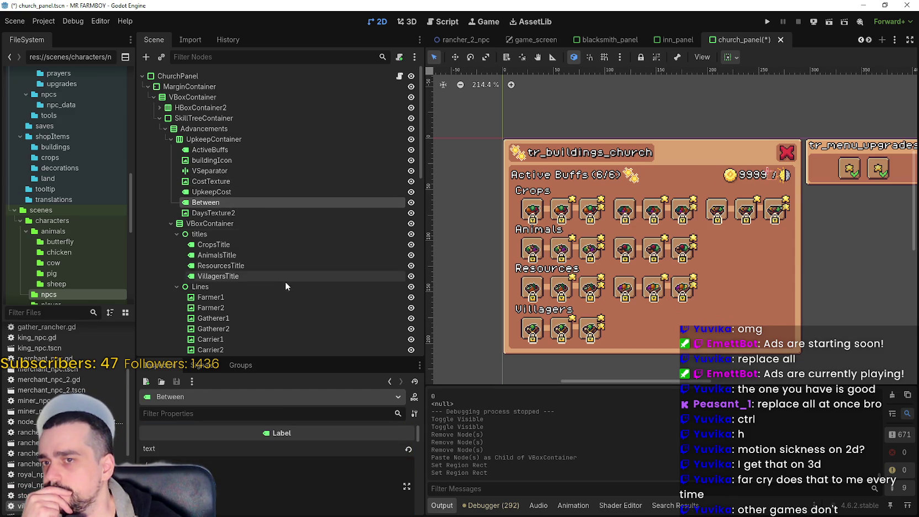
{"action": "left_click", "coordinate": [238, 245]}
{"action": "left_click", "coordinate": [242, 256]}
{"action": "left_click", "coordinate": [247, 276]}
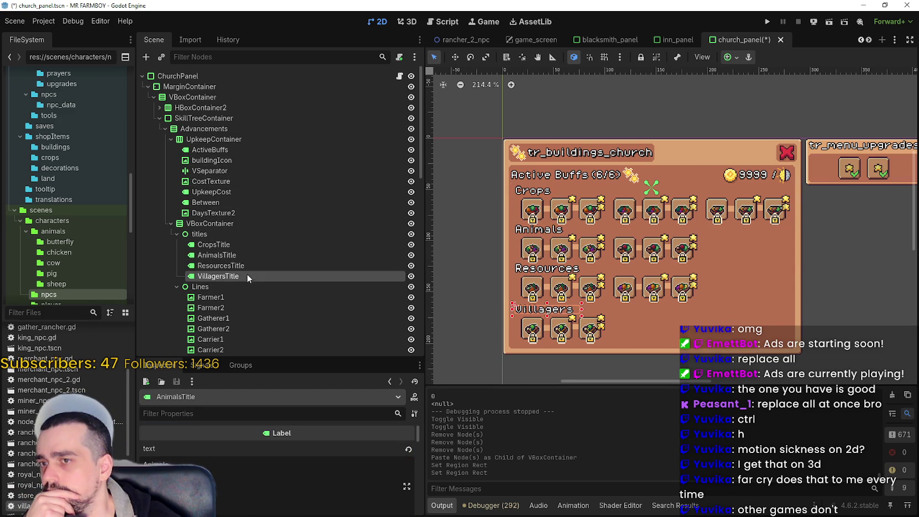
Step: Inspect the Farmer1, Farmer2 and Gatherer1 lines and the FarmerDish slot in a taller inspector
{"action": "scroll", "coordinate": [243, 299], "scroll_direction": "down", "scroll_amount": 3}
{"action": "left_click", "coordinate": [232, 263]}
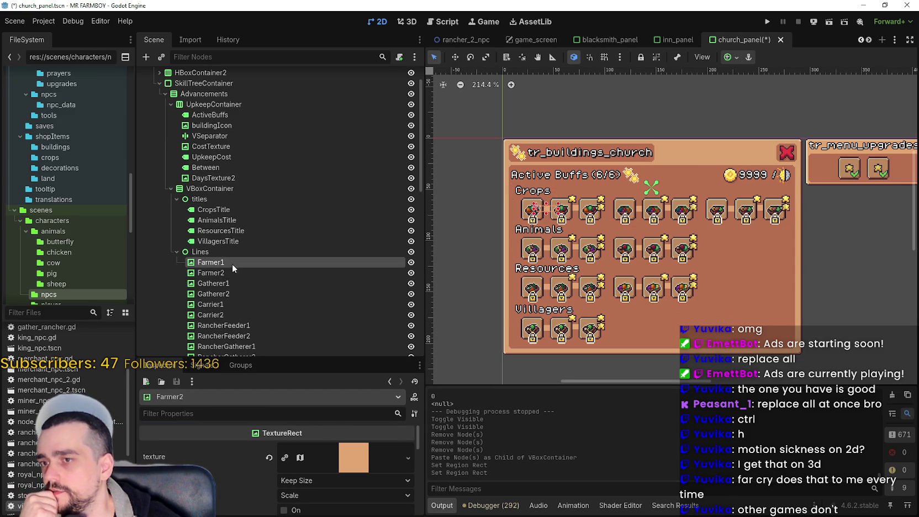
{"action": "left_click", "coordinate": [225, 270]}
{"action": "left_click", "coordinate": [236, 285]}
{"action": "scroll", "coordinate": [238, 285], "scroll_direction": "down", "scroll_amount": 6}
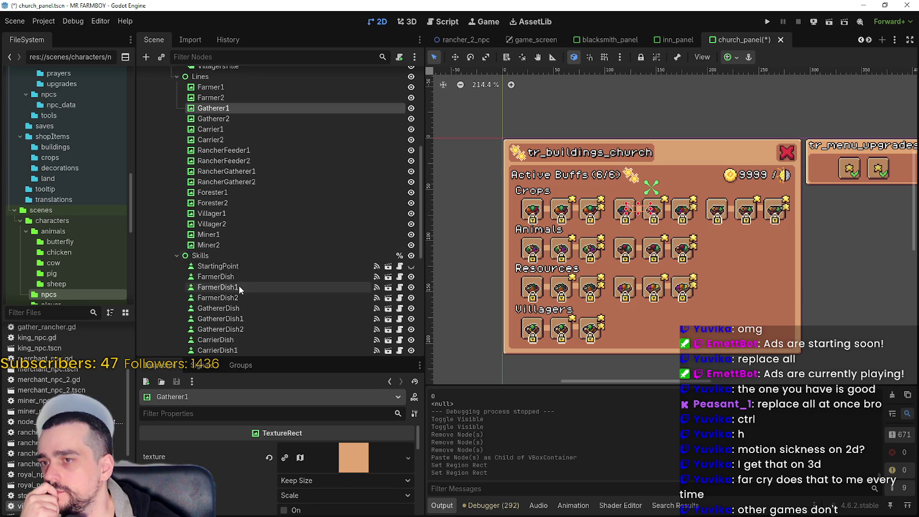
{"action": "left_click", "coordinate": [248, 205]}
{"action": "scroll", "coordinate": [262, 283], "scroll_direction": "down", "scroll_amount": 2}
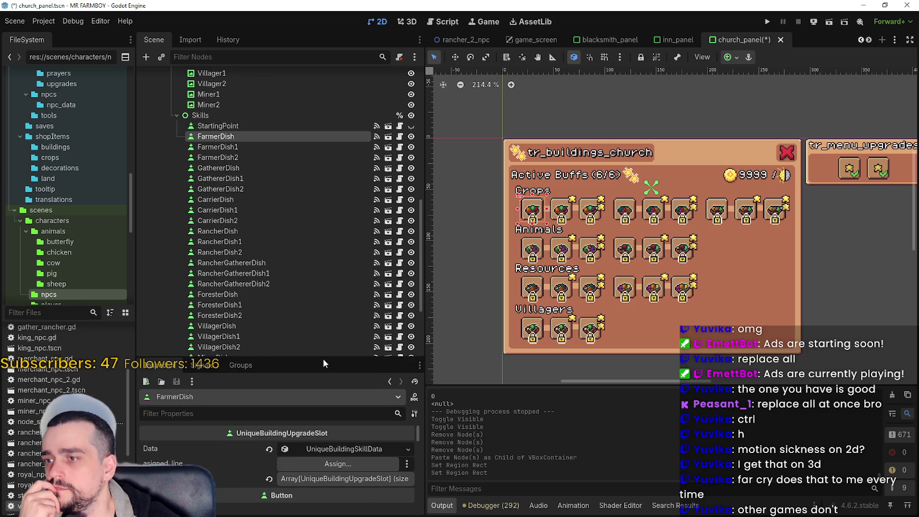
{"action": "left_click_drag", "start_coordinate": [323, 359], "coordinate": [324, 268]}
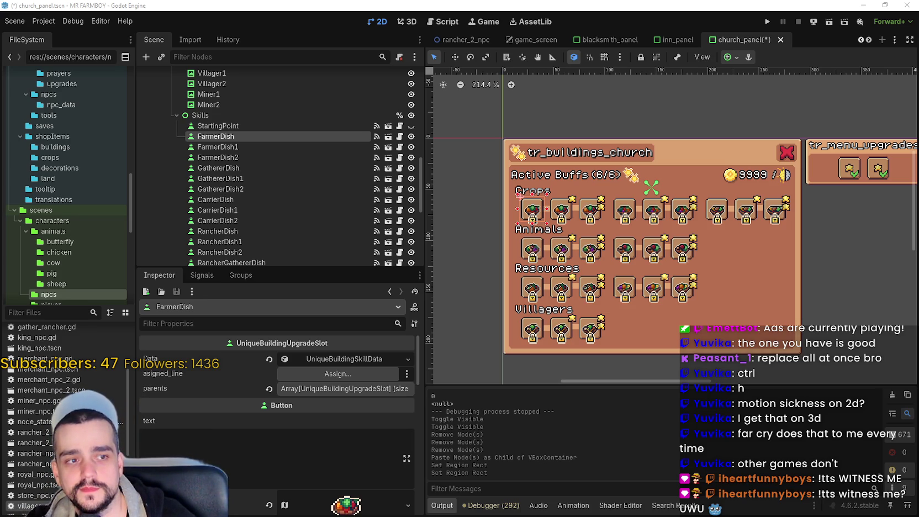
Step: Rename the FarmerDish node to GoldCropsBlessing
{"action": "scroll", "coordinate": [558, 218], "scroll_direction": "right", "scroll_amount": 1}
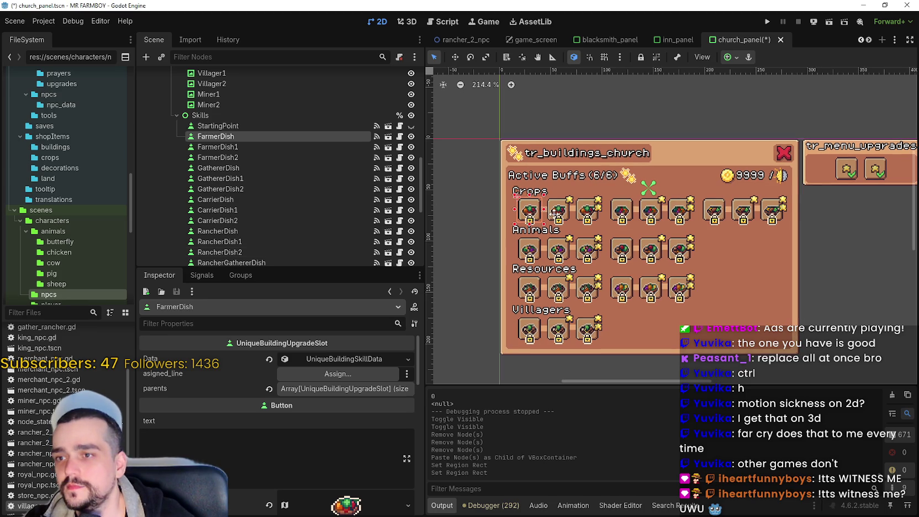
{"action": "left_click", "coordinate": [244, 139]}
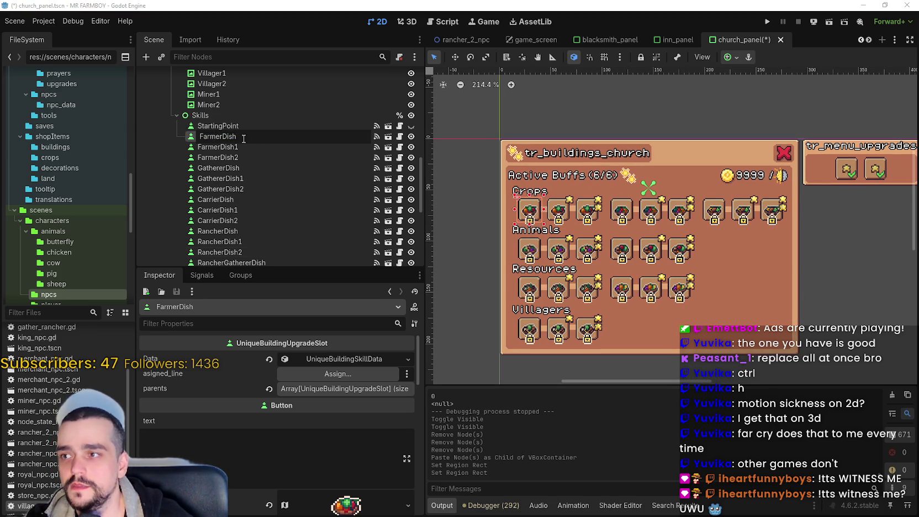
{"action": "double_click", "coordinate": [235, 139]}
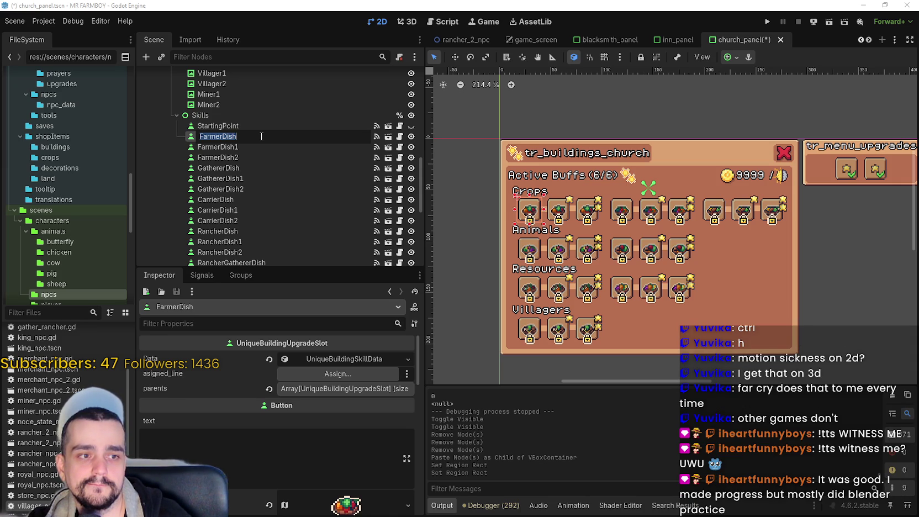
{"action": "type", "text": "GoldCrop"}
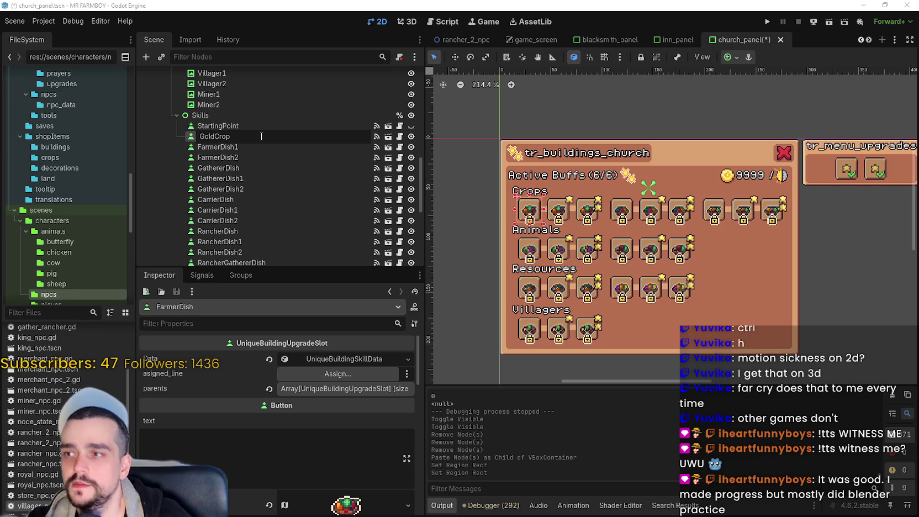
{"action": "type", "text": "sBlessing"}
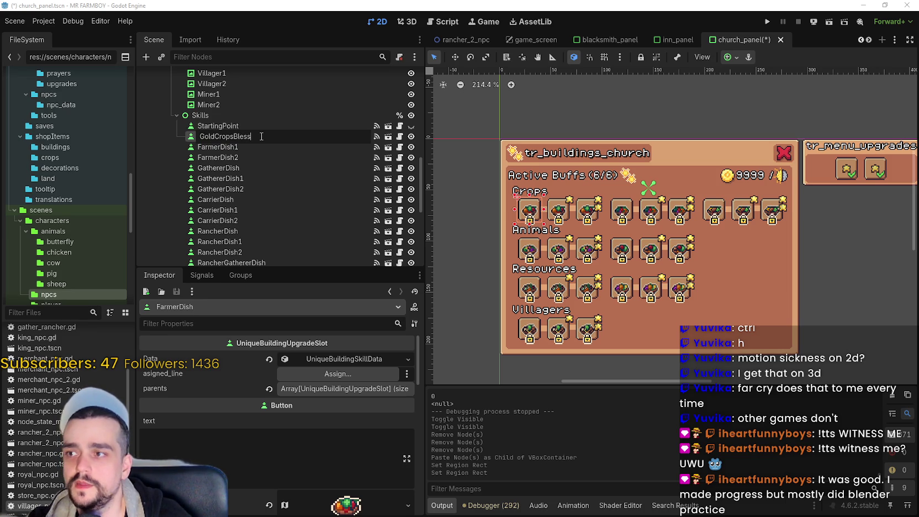
{"action": "key", "text": "Return"}
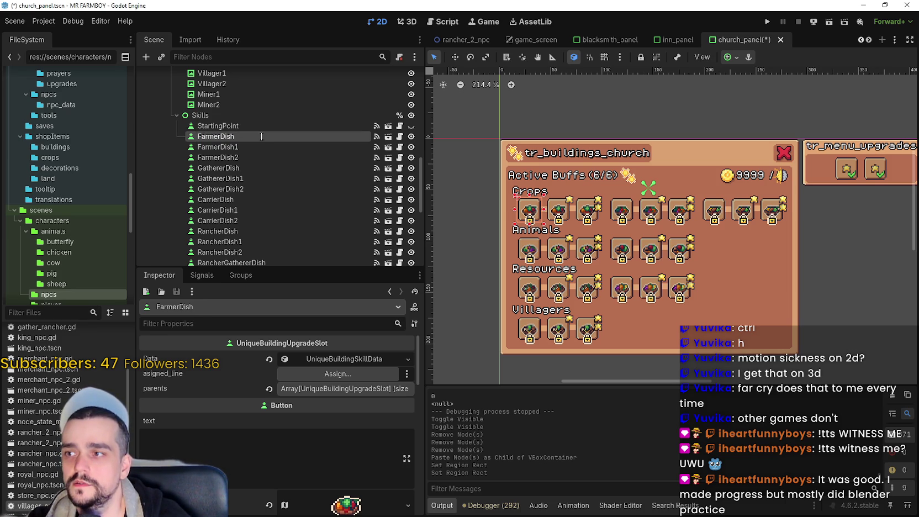
Step: Rename FarmerDish1 and FarmerDish2 to GoldCropsBlessing1 and GoldCropsBlessing2
{"action": "left_click", "coordinate": [240, 142]}
{"action": "left_click", "coordinate": [240, 146]}
{"action": "left_click", "coordinate": [241, 147]}
{"action": "type", "text": "GoldCropsBlessing"}
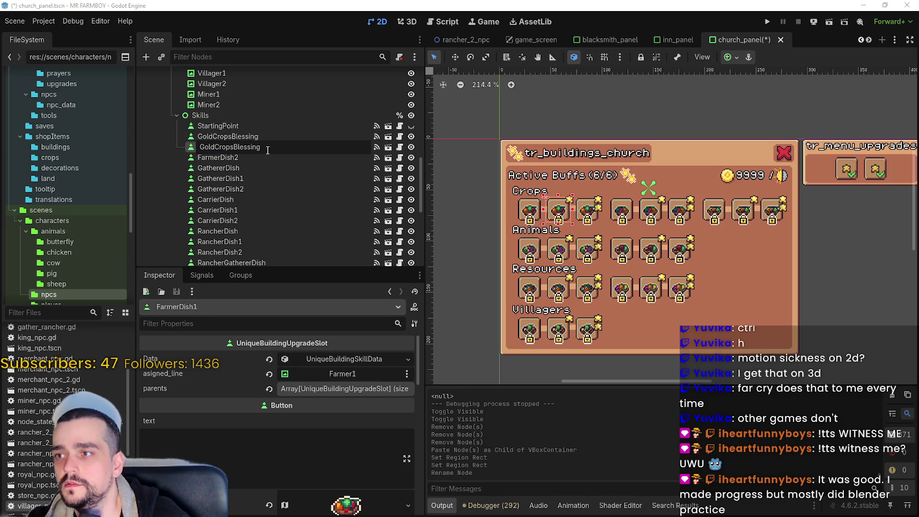
{"action": "key", "text": "Return"}
{"action": "left_click", "coordinate": [225, 158]}
{"action": "left_click", "coordinate": [224, 159]}
{"action": "type", "text": "GoldCropsBlessing"}
{"action": "key", "text": "Return"}
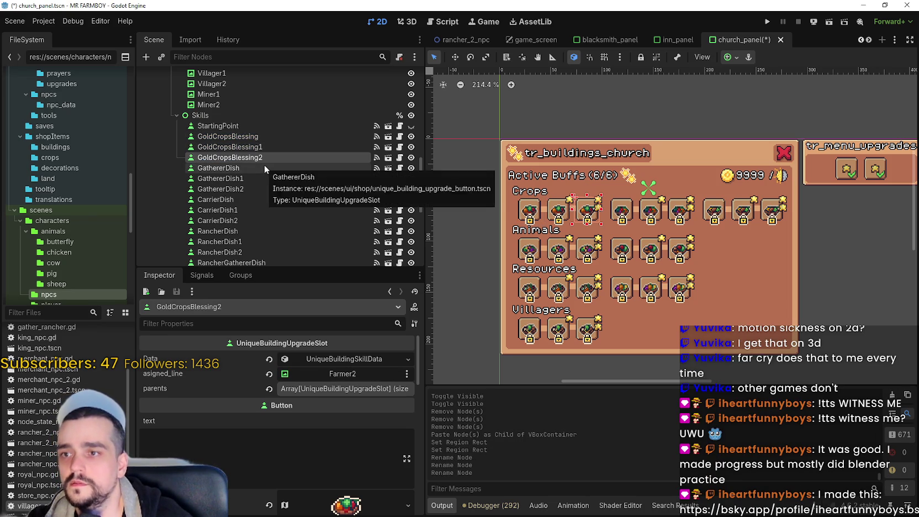
{"action": "key", "text": "Up"}
{"action": "key", "text": "Up"}
{"action": "key", "text": "Down"}
{"action": "key", "text": "Up"}
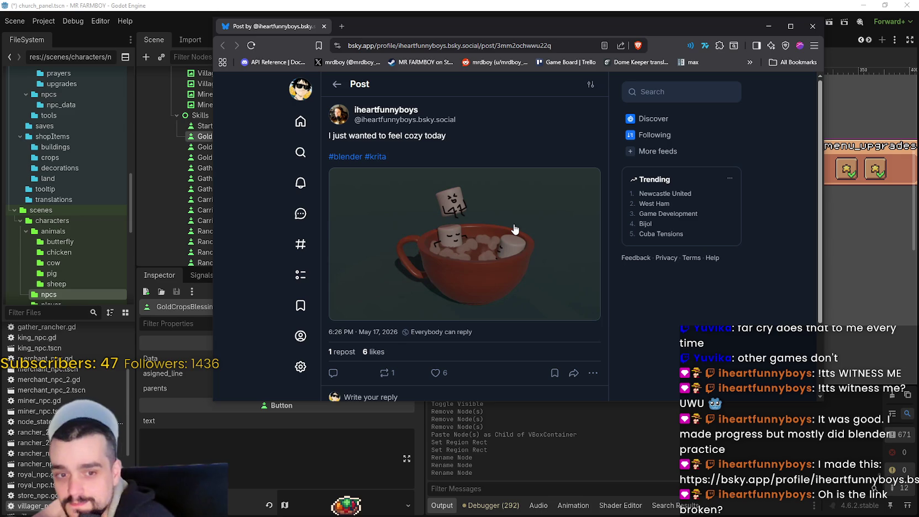
Step: Enlarge and close the marshmallow mug image twice, then select the #krita hashtag text
{"action": "left_click", "coordinate": [471, 217]}
{"action": "left_click", "coordinate": [509, 162]}
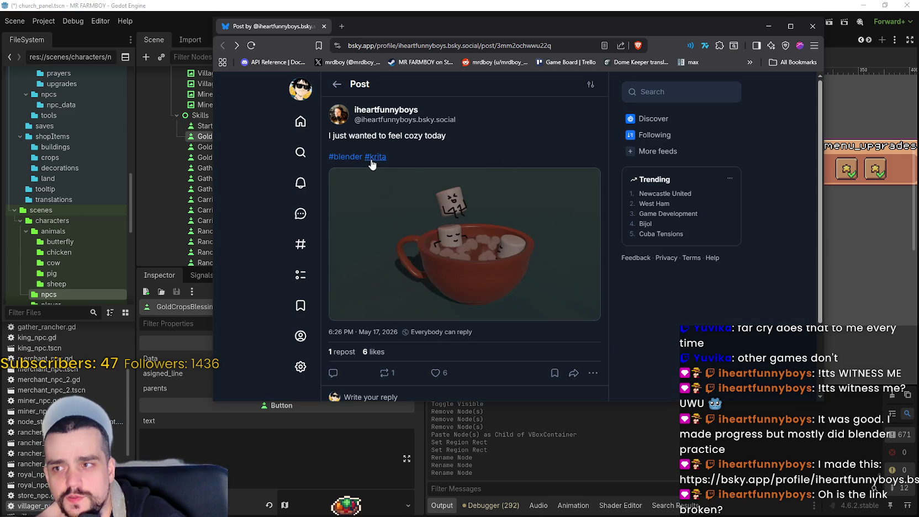
{"action": "left_click", "coordinate": [449, 226]}
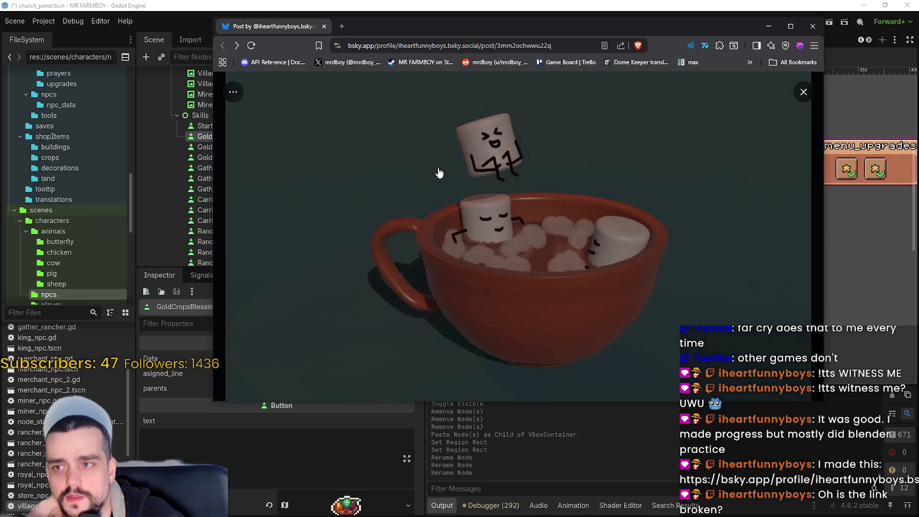
{"action": "left_click", "coordinate": [439, 173]}
{"action": "left_click_drag", "start_coordinate": [391, 156], "coordinate": [367, 157]}
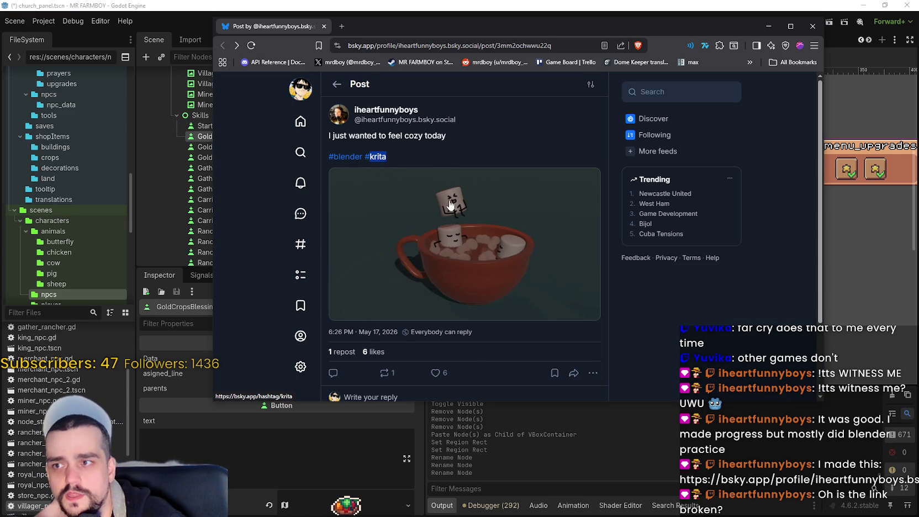
Step: Reopen and close the enlarged mug image several times, leaving it open at the end
{"action": "left_click", "coordinate": [447, 202]}
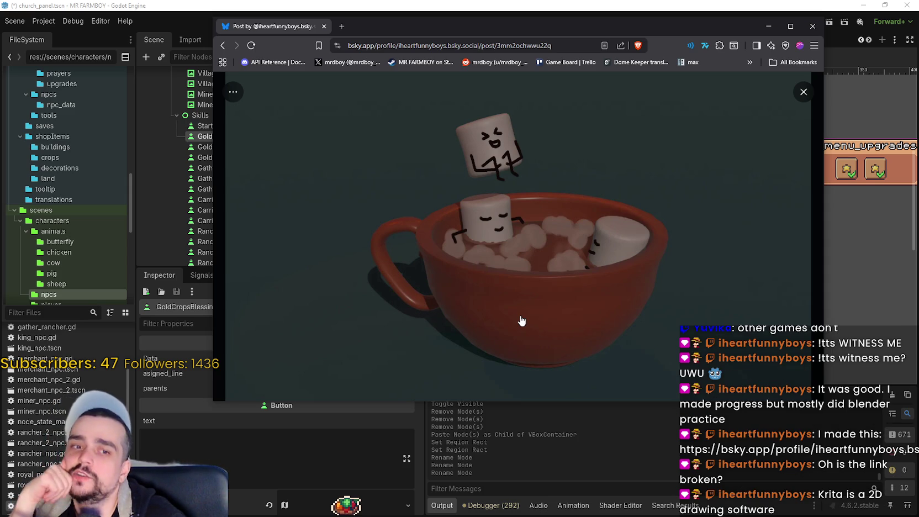
{"action": "left_click", "coordinate": [538, 261]}
{"action": "left_click", "coordinate": [472, 242]}
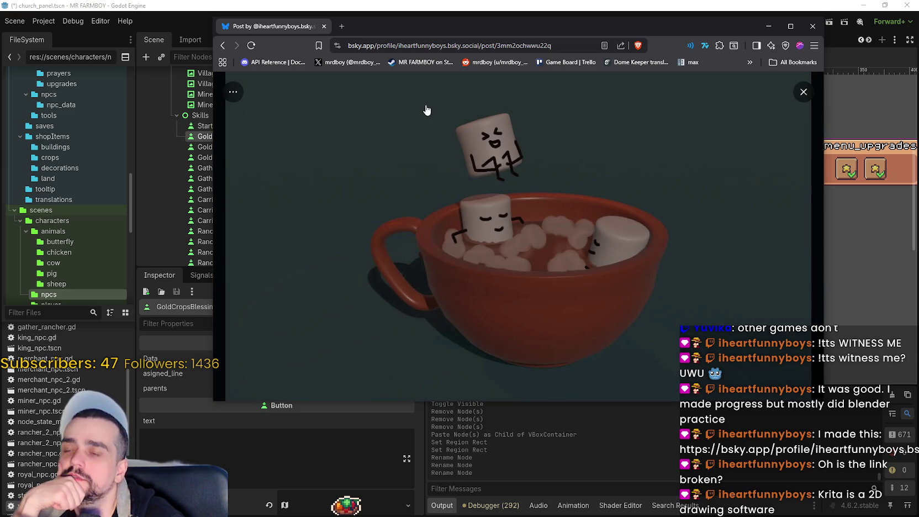
{"action": "left_click", "coordinate": [519, 223]}
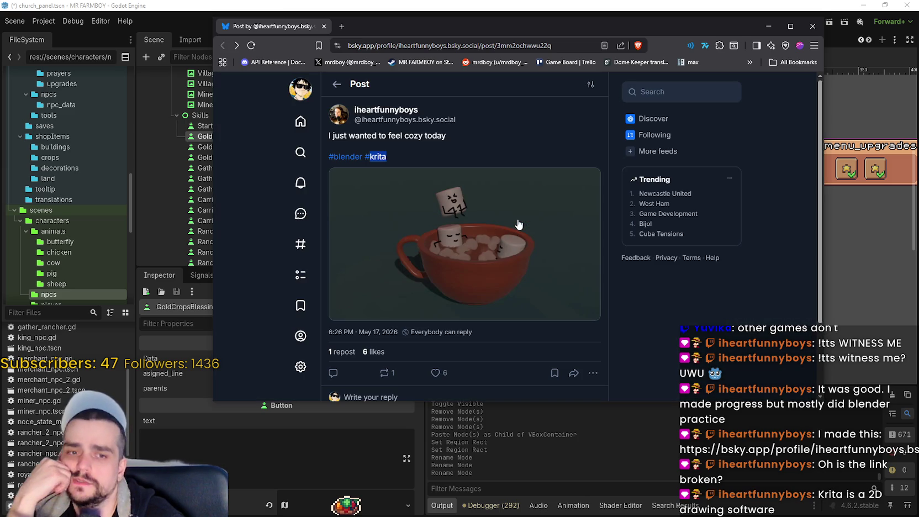
{"action": "left_click", "coordinate": [479, 228]}
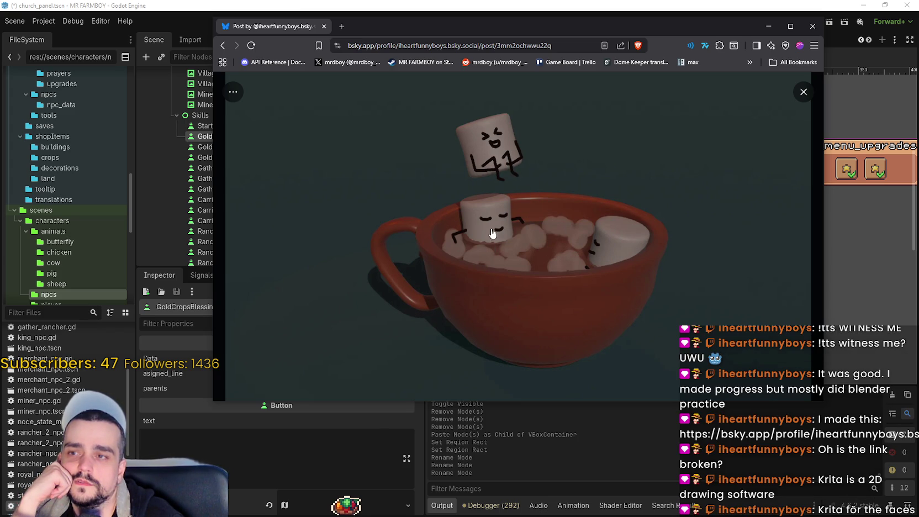
{"action": "left_click", "coordinate": [559, 213]}
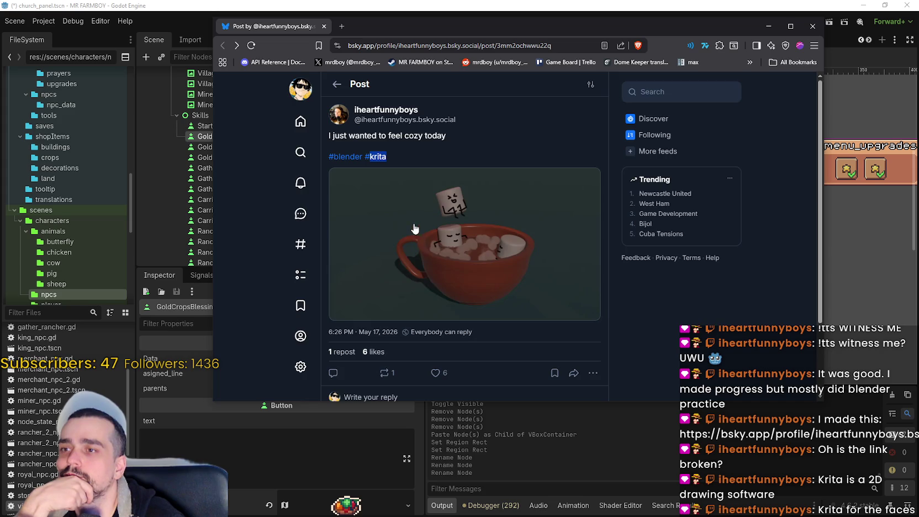
{"action": "left_click", "coordinate": [415, 227]}
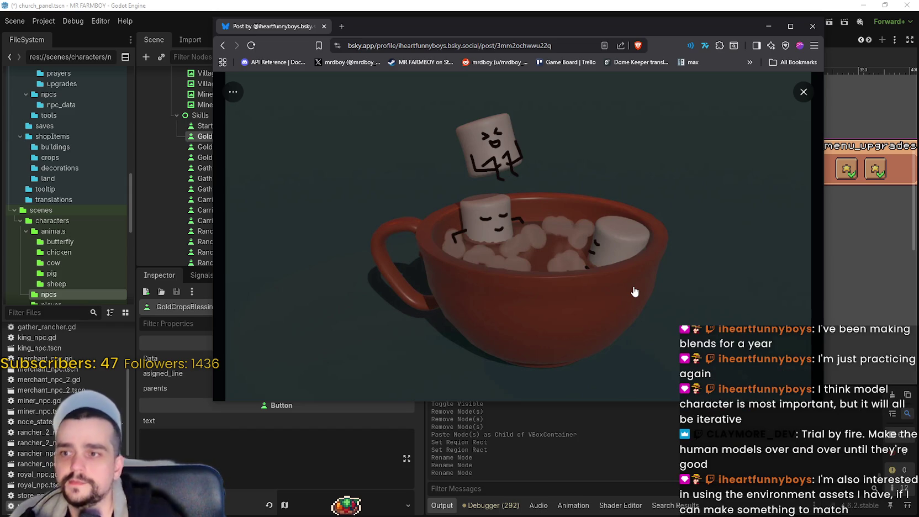
Step: Reopen the mug render, enlarge the browser window to view it, then close the browser
{"action": "left_click", "coordinate": [653, 289]}
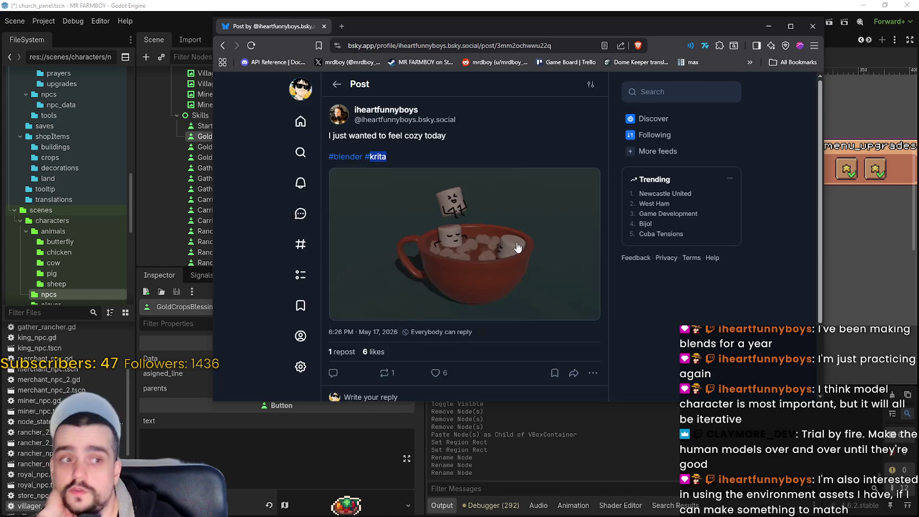
{"action": "left_click", "coordinate": [517, 246]}
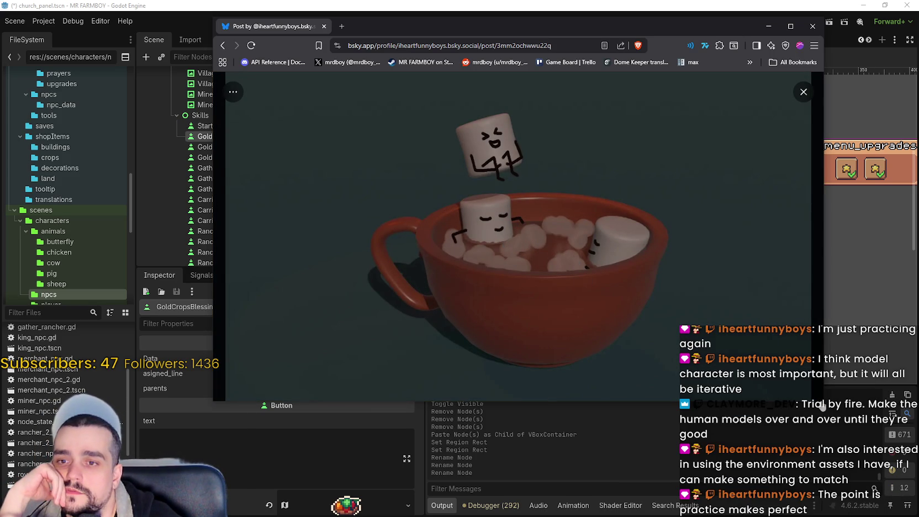
{"action": "left_click_drag", "start_coordinate": [821, 403], "coordinate": [884, 447]}
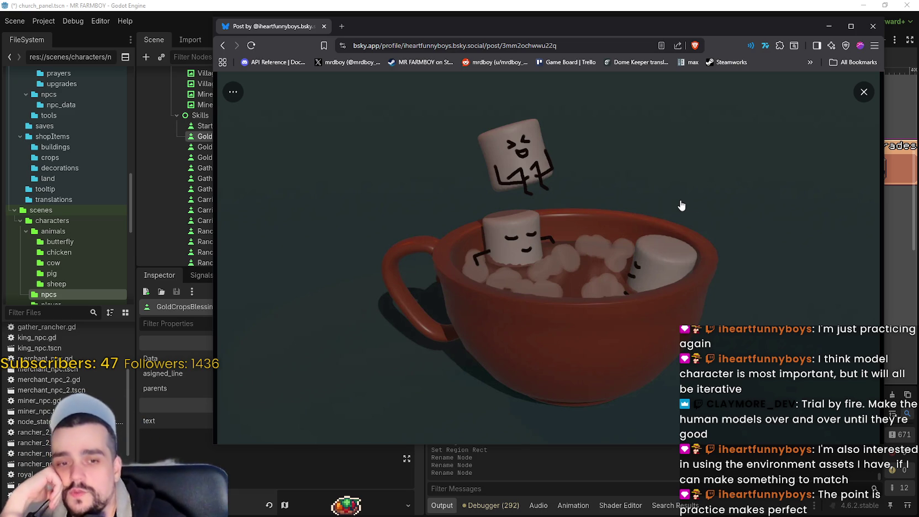
{"action": "left_click", "coordinate": [872, 27]}
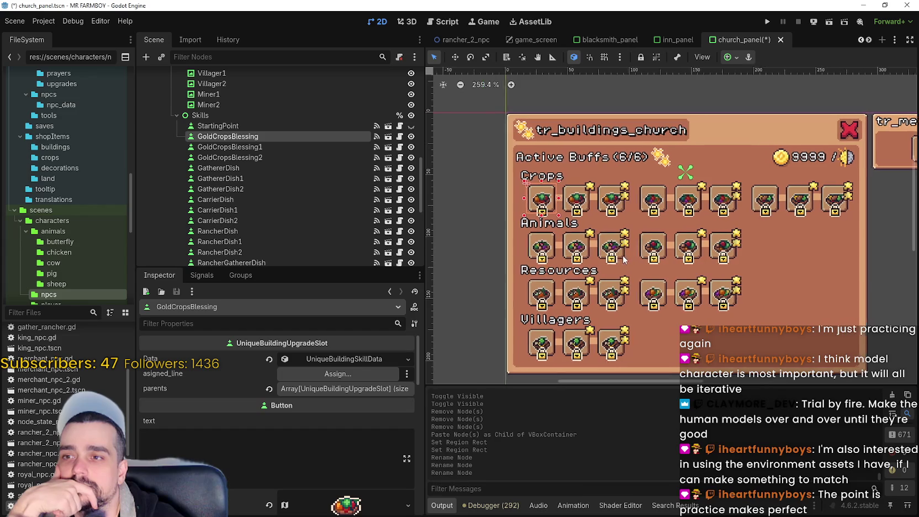
Step: Expand GoldCropsBlessing's skill Data resource and switch buff_float on
{"action": "left_click", "coordinate": [334, 357]}
{"action": "right_click", "coordinate": [330, 361]}
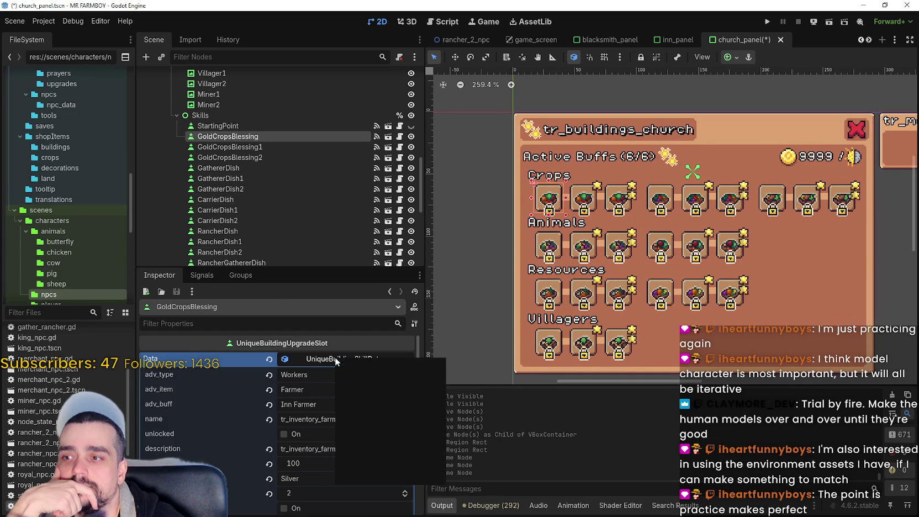
{"action": "left_click", "coordinate": [321, 366]}
{"action": "scroll", "coordinate": [340, 392], "scroll_direction": "down", "scroll_amount": 3}
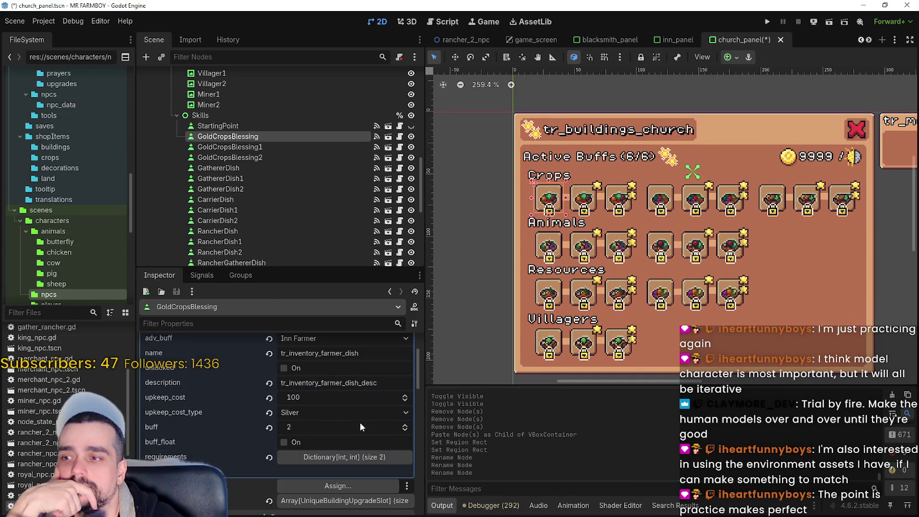
{"action": "left_click", "coordinate": [370, 457]}
{"action": "left_click", "coordinate": [370, 457]}
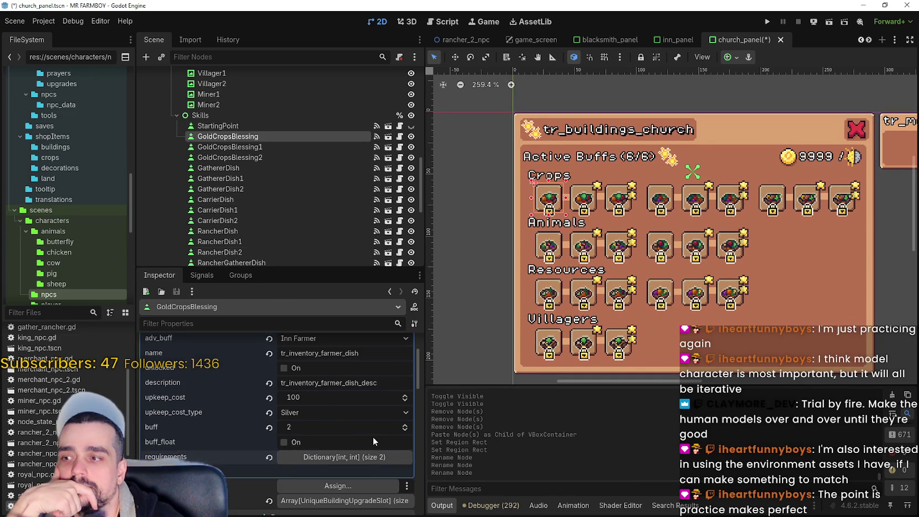
{"action": "scroll", "coordinate": [373, 439], "scroll_direction": "up", "scroll_amount": 3}
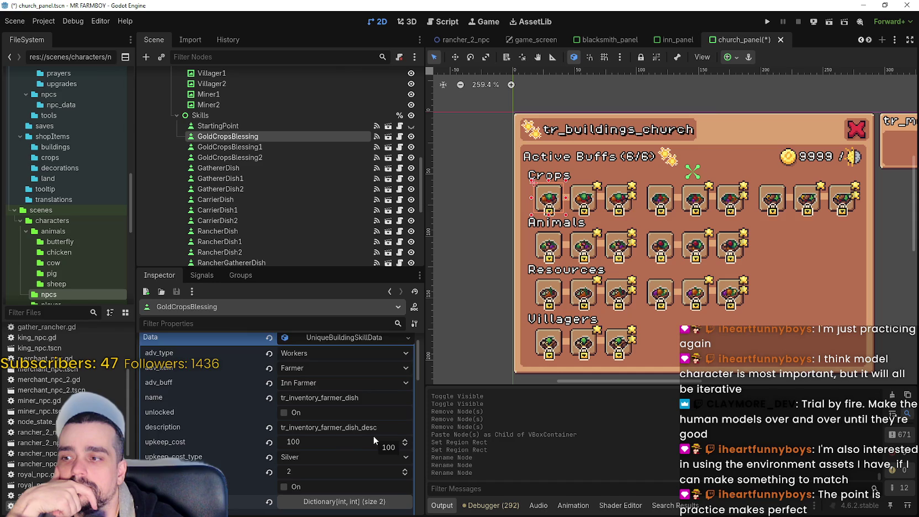
{"action": "scroll", "coordinate": [374, 434], "scroll_direction": "up", "scroll_amount": 1}
{"action": "scroll", "coordinate": [338, 381], "scroll_direction": "down", "scroll_amount": 1}
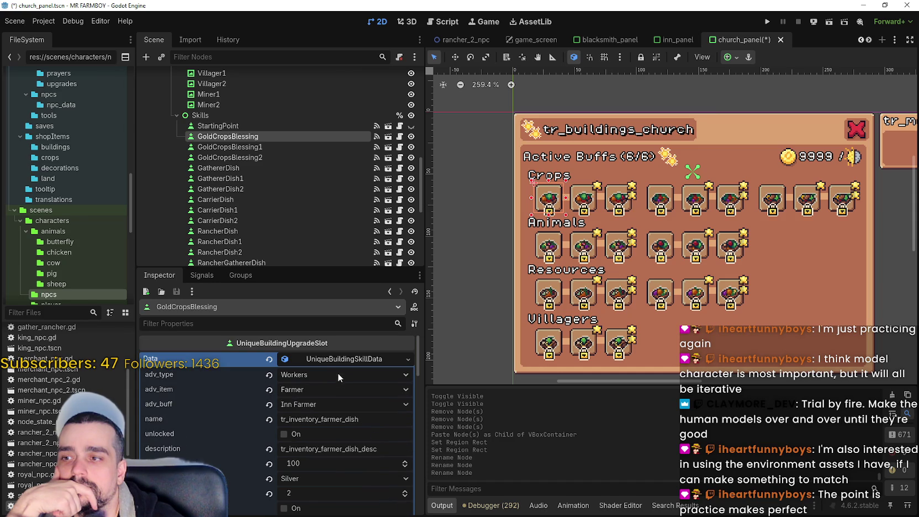
{"action": "scroll", "coordinate": [331, 409], "scroll_direction": "down", "scroll_amount": 1}
{"action": "left_click", "coordinate": [298, 464]}
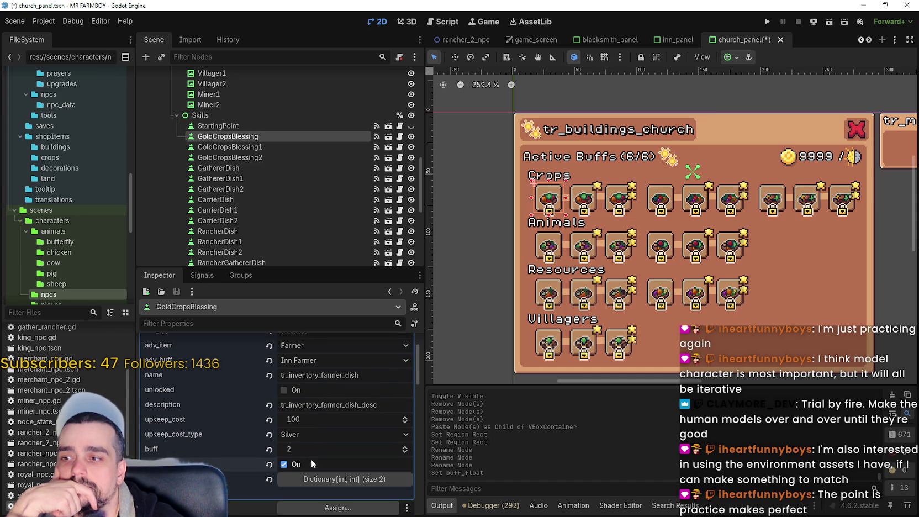
{"action": "scroll", "coordinate": [311, 460], "scroll_direction": "up", "scroll_amount": 2}
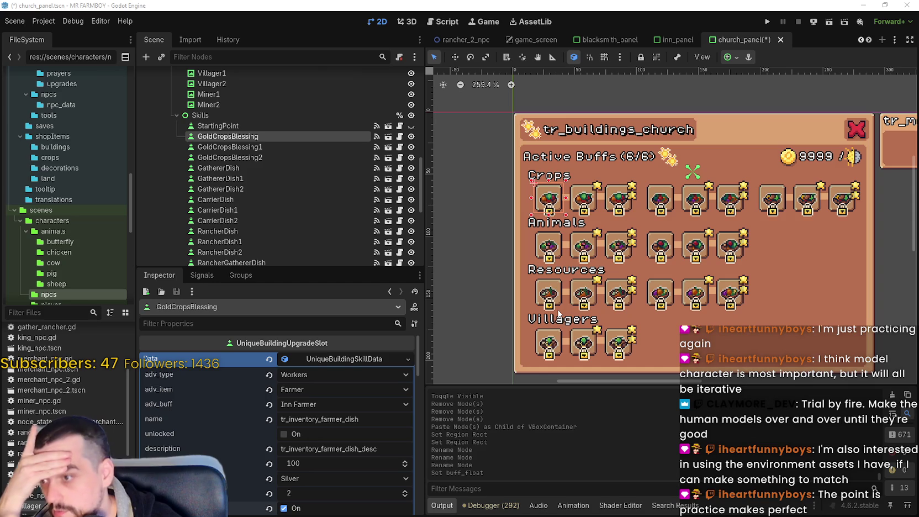
Step: Check the adv_type dropdown, leaving it on Workers, and select the GathererDish node
{"action": "left_click", "coordinate": [354, 375]}
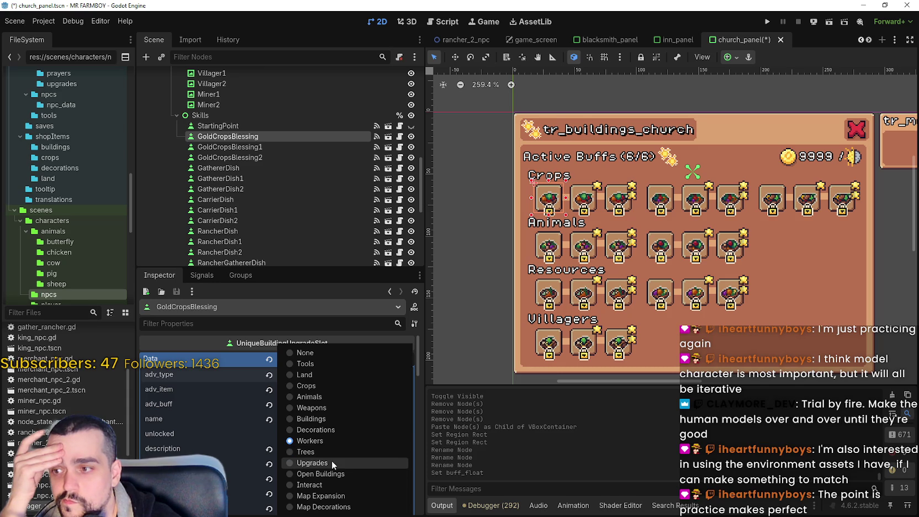
{"action": "left_click", "coordinate": [334, 442]}
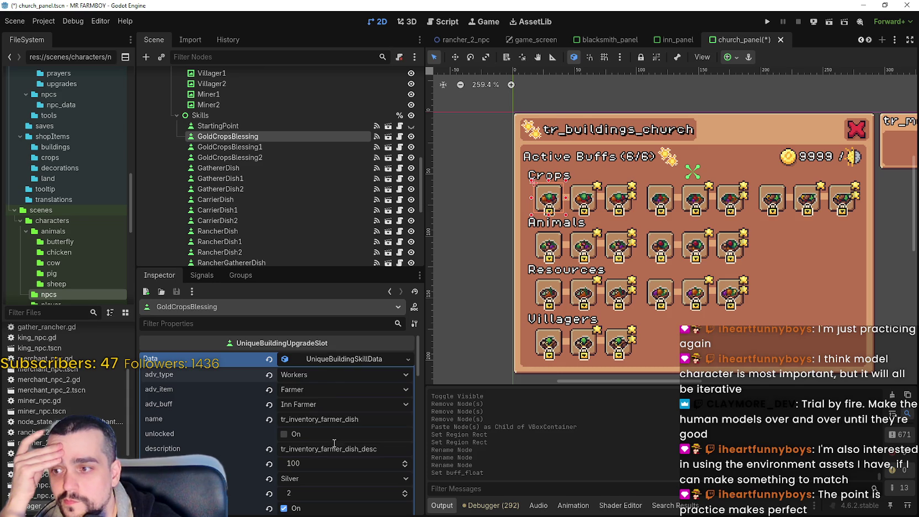
{"action": "left_click", "coordinate": [326, 375]}
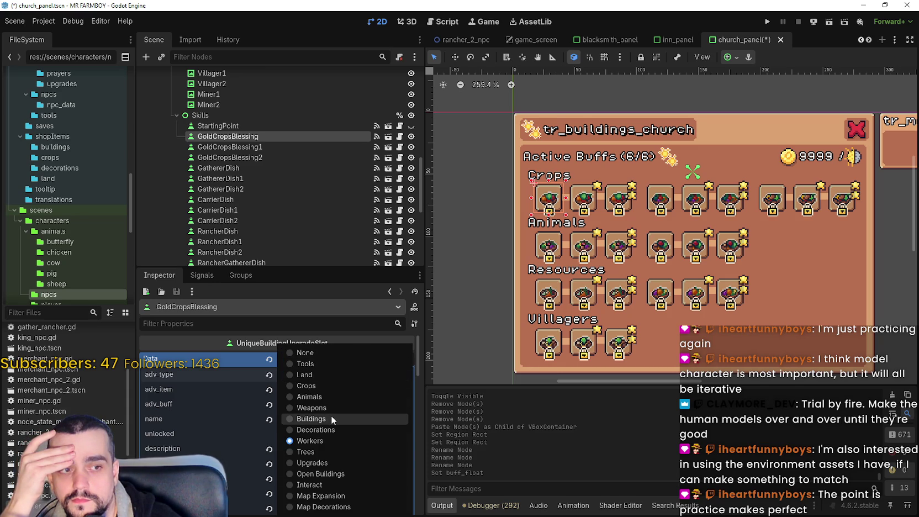
{"action": "left_click", "coordinate": [329, 439]}
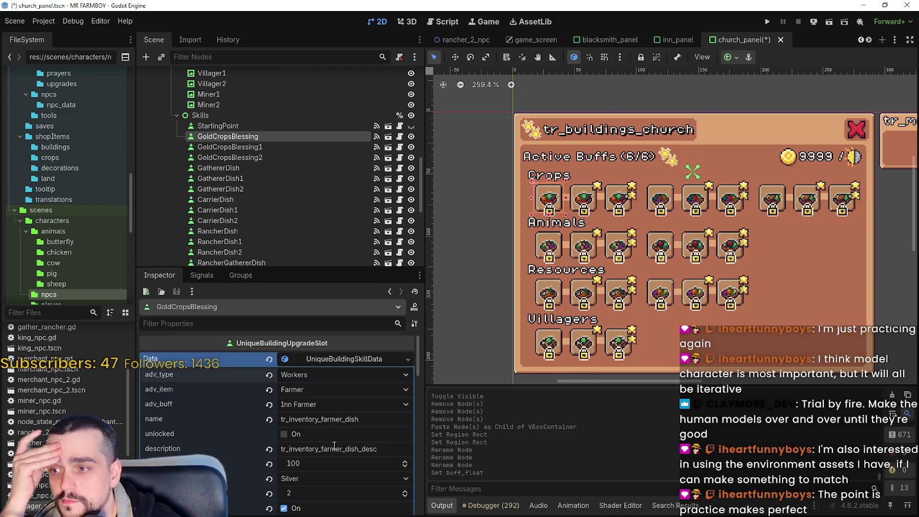
{"action": "scroll", "coordinate": [763, 220], "scroll_direction": "up", "scroll_amount": 3}
{"action": "scroll", "coordinate": [763, 220], "scroll_direction": "down", "scroll_amount": 2}
{"action": "scroll", "coordinate": [690, 228], "scroll_direction": "up", "scroll_amount": 1}
{"action": "scroll", "coordinate": [689, 229], "scroll_direction": "down", "scroll_amount": 3}
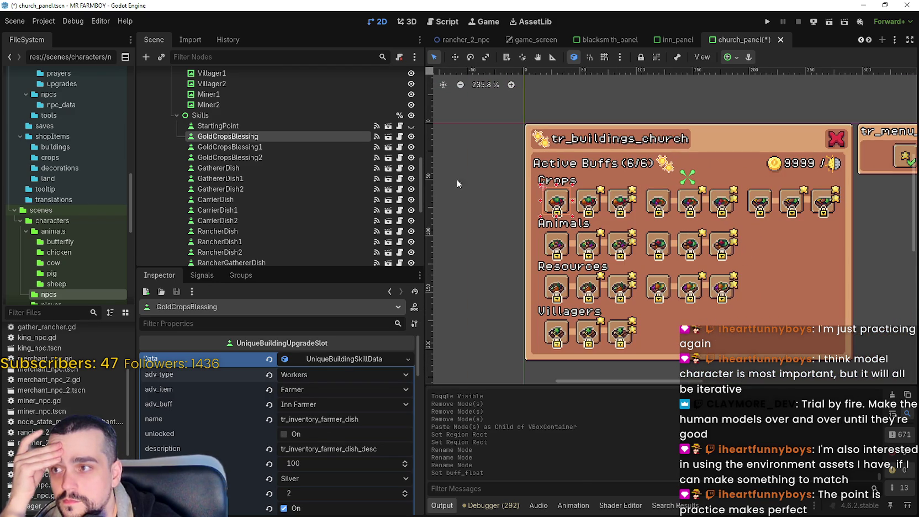
{"action": "left_click", "coordinate": [268, 167]}
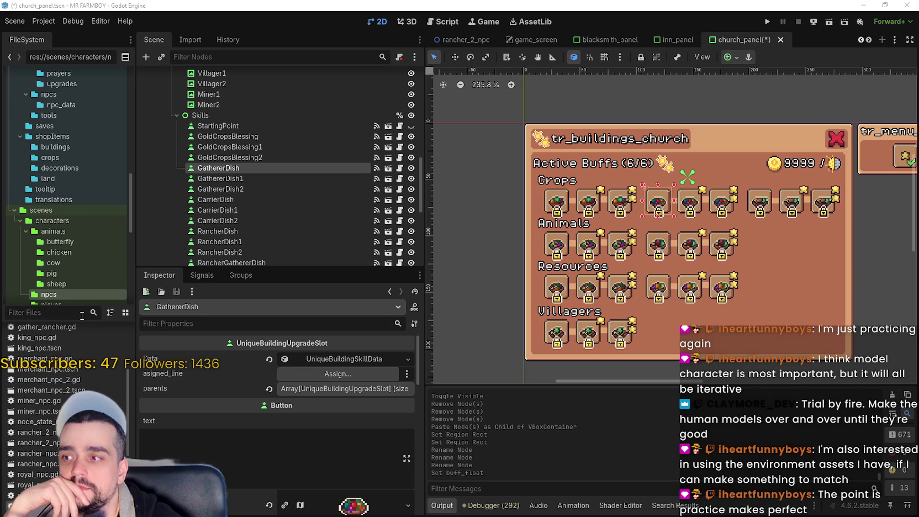
Step: Filter the FileSystem by 'pra' and inspect blue_prayer_data.tres and gold_prayer_data.tres
{"action": "type", "text": "ble"}
{"action": "key", "text": "BackSpace"}
{"action": "key", "text": "BackSpace"}
{"action": "key", "text": "BackSpace"}
{"action": "type", "text": "pr"}
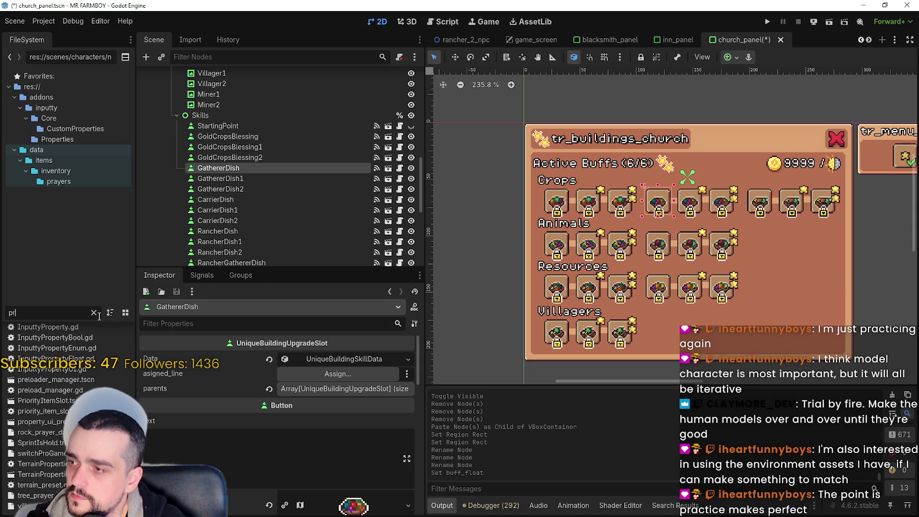
{"action": "type", "text": "a"}
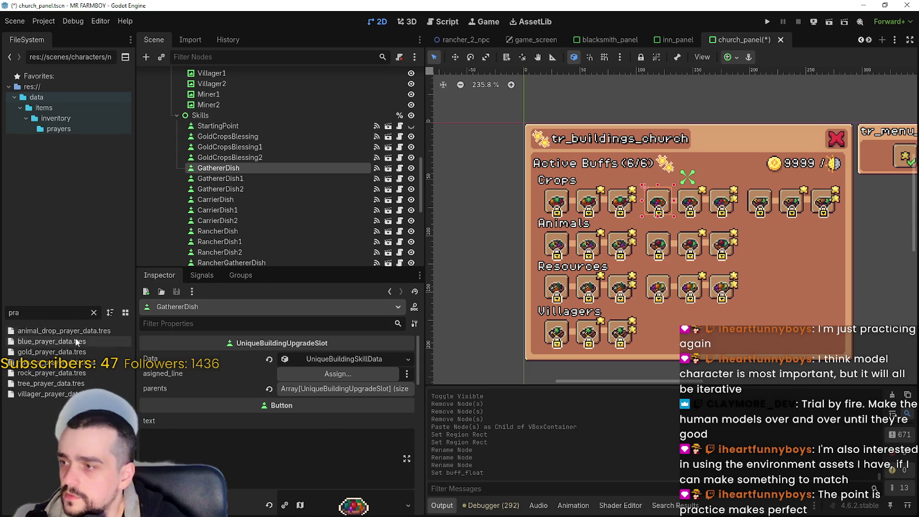
{"action": "double_click", "coordinate": [69, 343]}
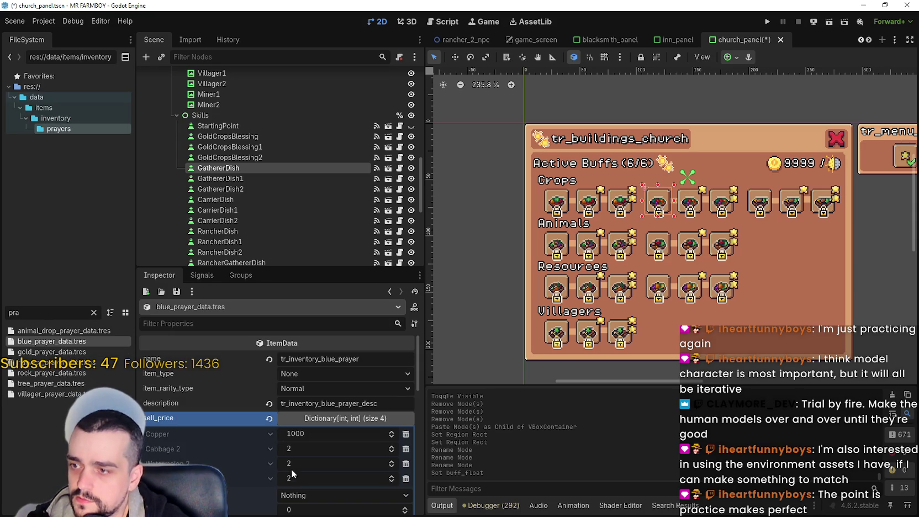
{"action": "left_click", "coordinate": [331, 419]}
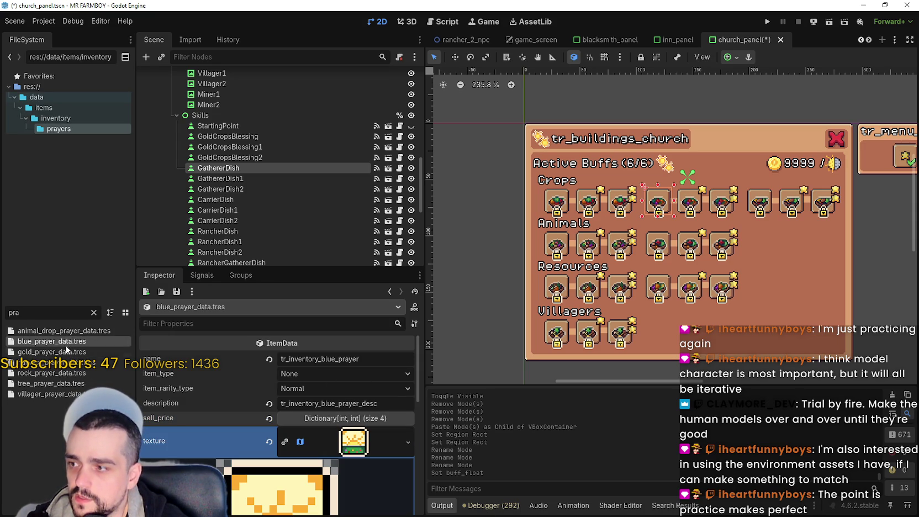
{"action": "left_click", "coordinate": [67, 354]}
{"action": "double_click", "coordinate": [66, 354]}
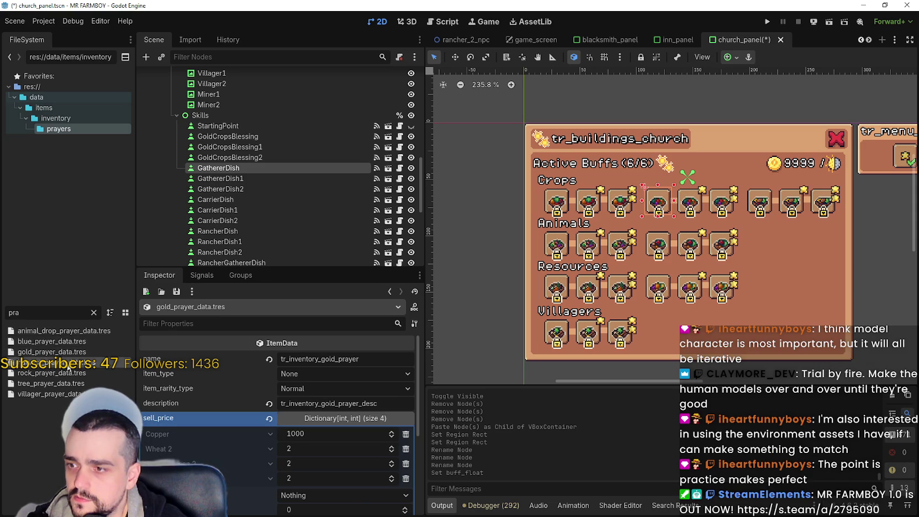
Step: Inspect the harvest, blue and tree prayer data, then return to the GathererDish node
{"action": "double_click", "coordinate": [63, 362]}
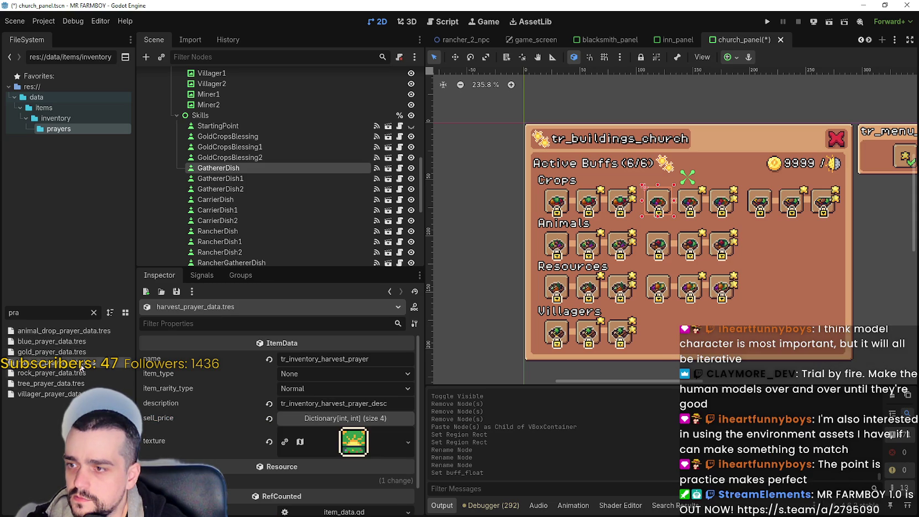
{"action": "double_click", "coordinate": [74, 341]}
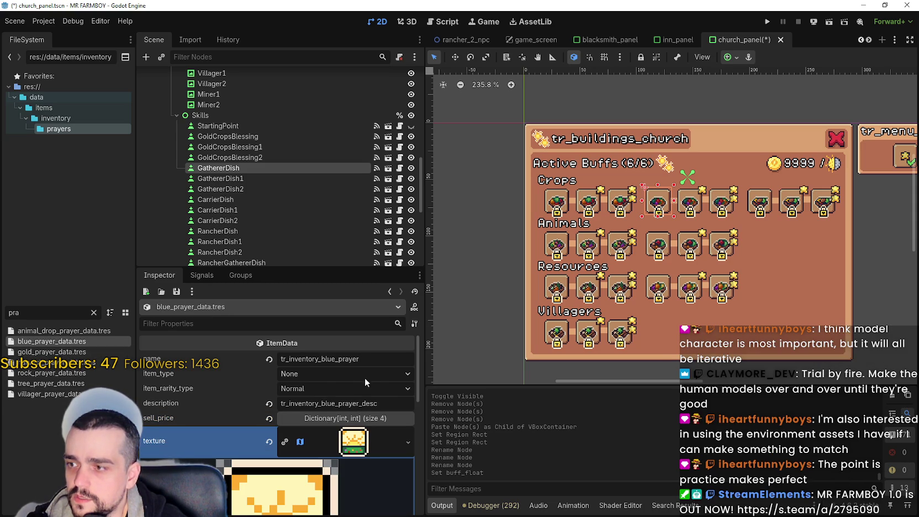
{"action": "left_click", "coordinate": [302, 374]}
{"action": "left_click", "coordinate": [597, 483]}
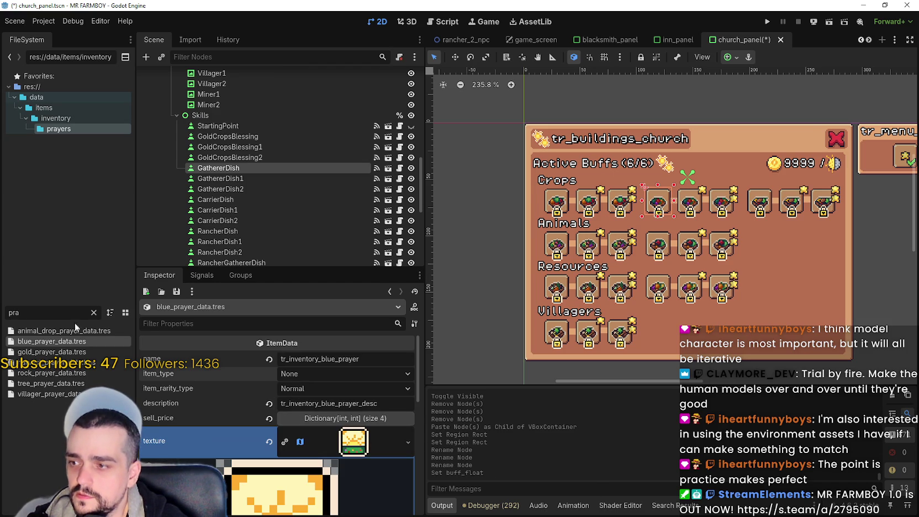
{"action": "double_click", "coordinate": [34, 383]}
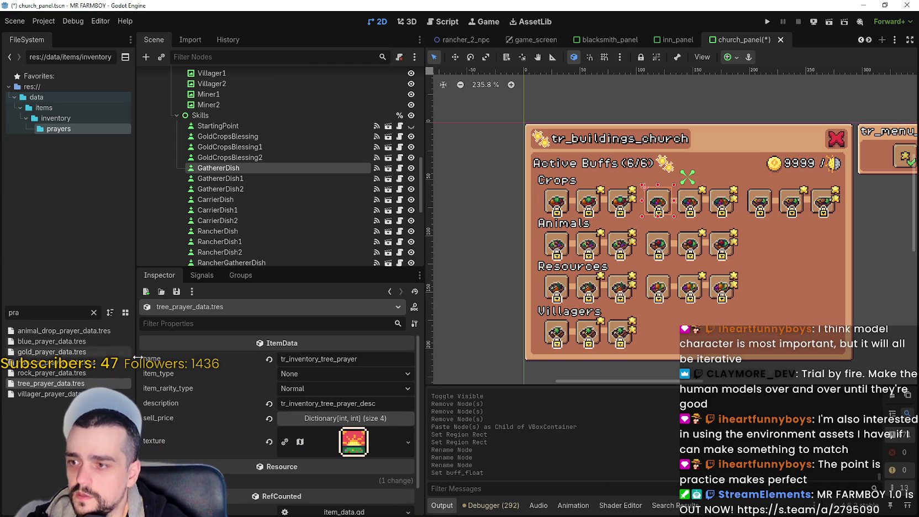
{"action": "left_click", "coordinate": [244, 169]}
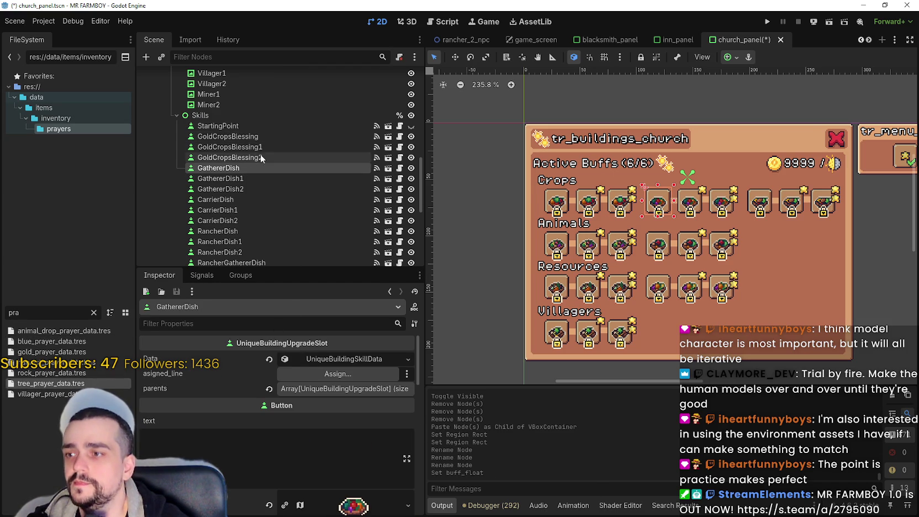
Step: Check GoldCropsBlessing's adv_buff, leaving it as Inn Farmer, and save the church panel scene
{"action": "left_click", "coordinate": [260, 138]}
{"action": "left_click", "coordinate": [334, 359]}
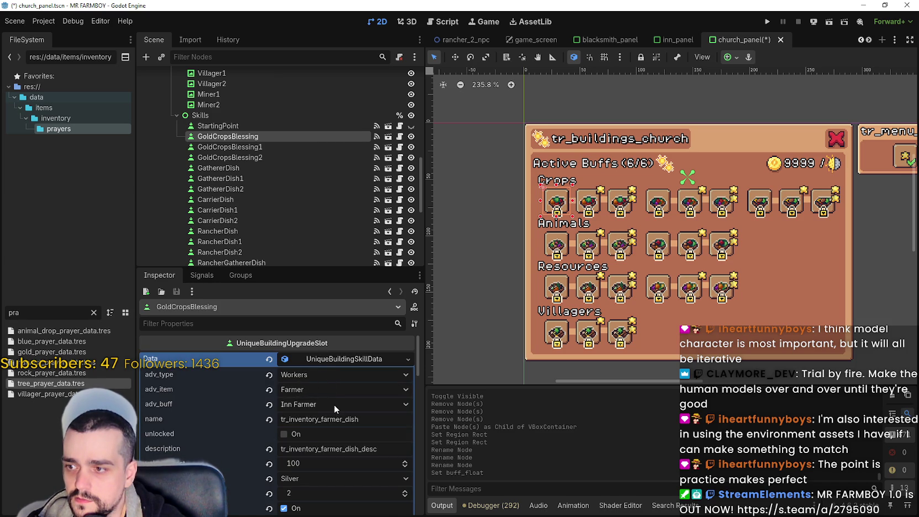
{"action": "left_click", "coordinate": [334, 405]}
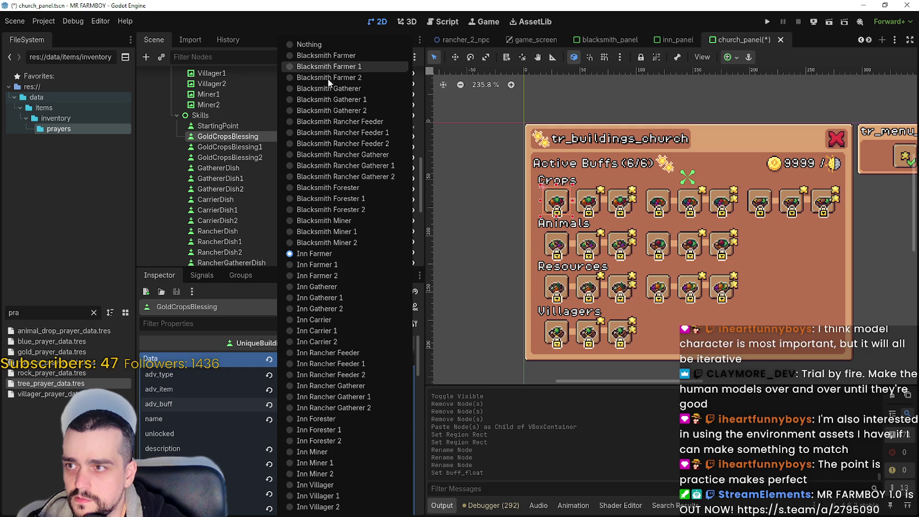
{"action": "left_click", "coordinate": [84, 339]}
{"action": "key", "text": "ctrl+s"}
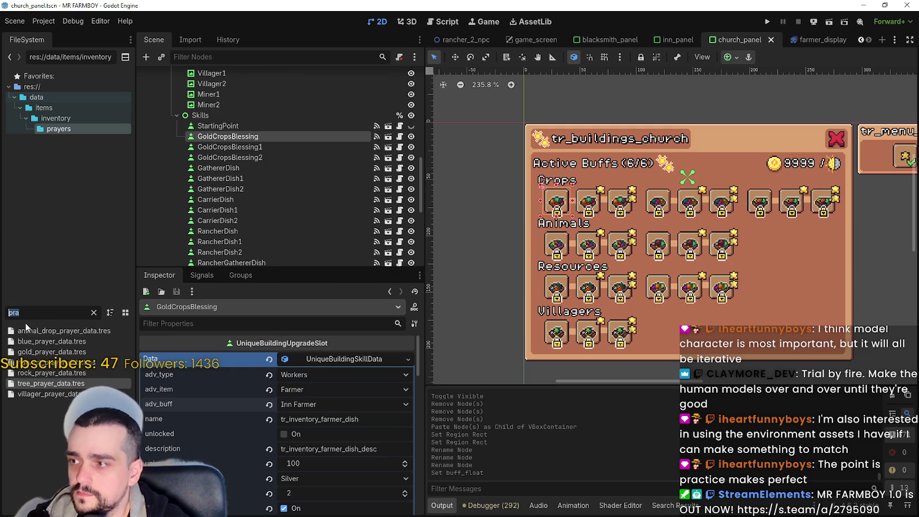
Step: Filter the project files by 'typ' and open data_types.gd in the script editor
{"action": "key", "text": "BackSpace"}
{"action": "key", "text": "BackSpace"}
{"action": "key", "text": "BackSpace"}
{"action": "type", "text": "typ"}
{"action": "double_click", "coordinate": [69, 331]}
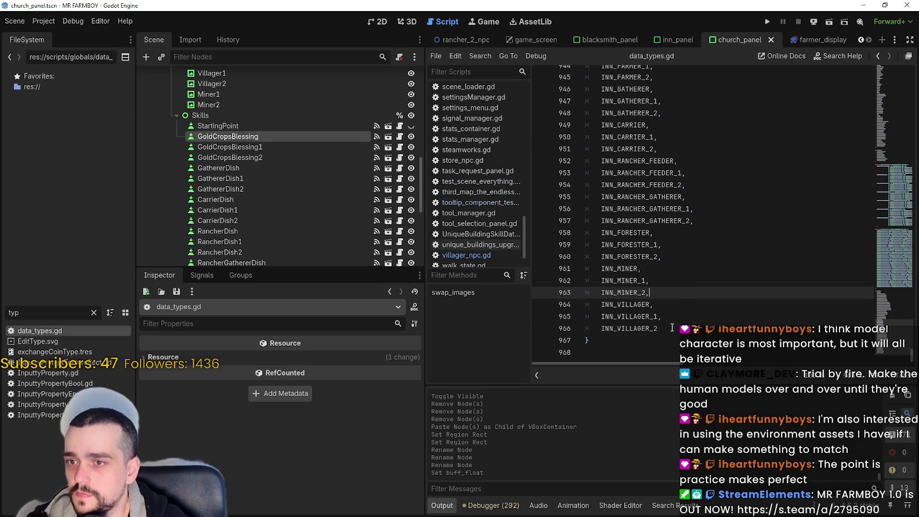
Step: Add TEMPLE_GOLD_BLESSING as a new enum entry after INN_VILLAGER_2
{"action": "left_click", "coordinate": [670, 328]}
{"action": "type", "text": ","}
{"action": "key", "text": "Return"}
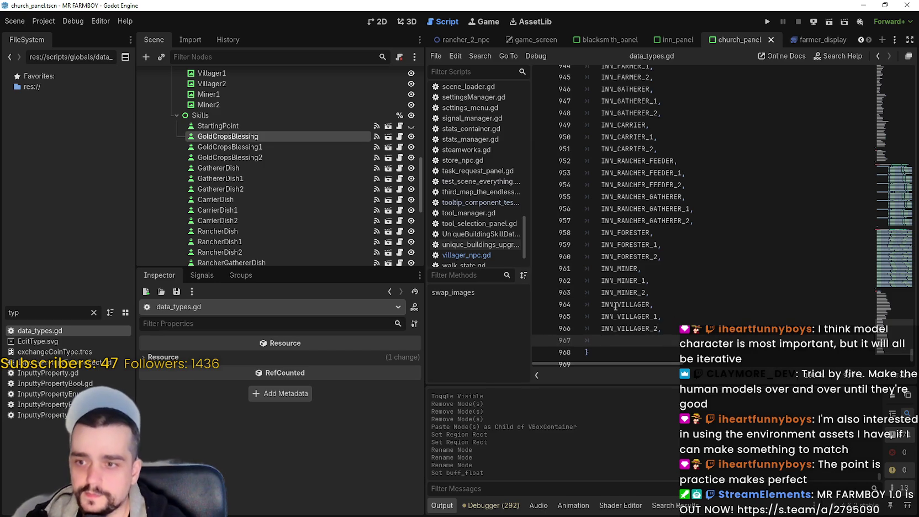
{"action": "type", "text": "TEMPLE_"}
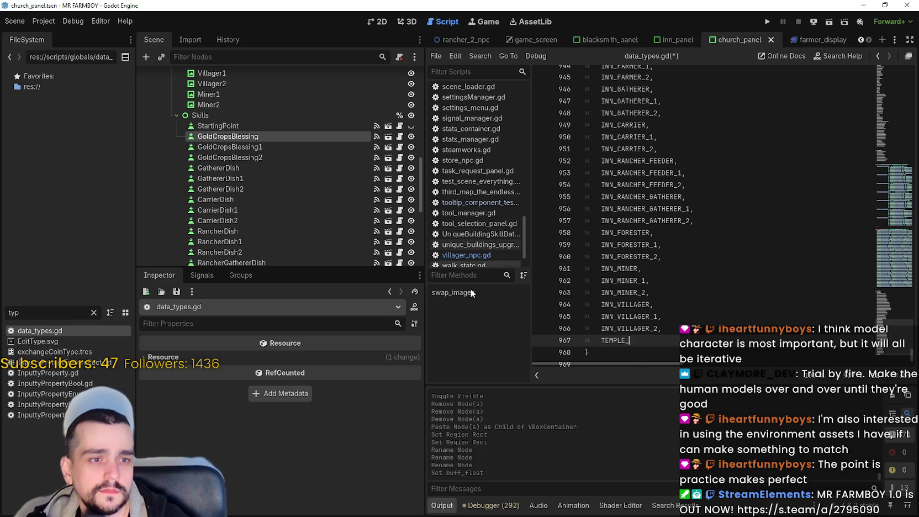
{"action": "type", "text": "GOL"}
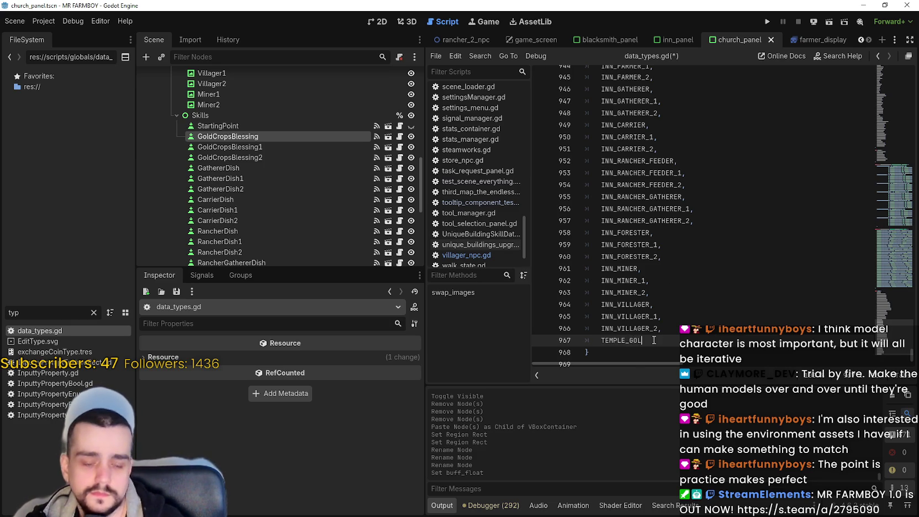
{"action": "type", "text": "D_BLES"}
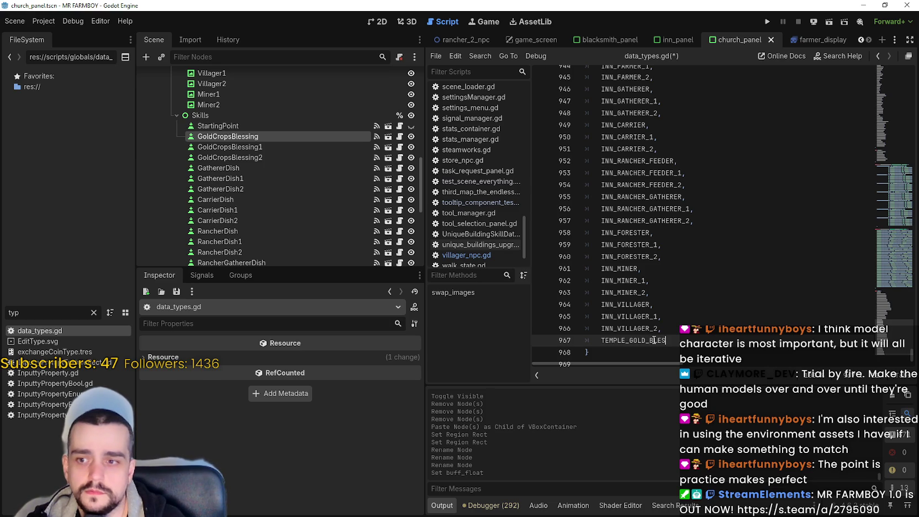
{"action": "type", "text": "SING"}
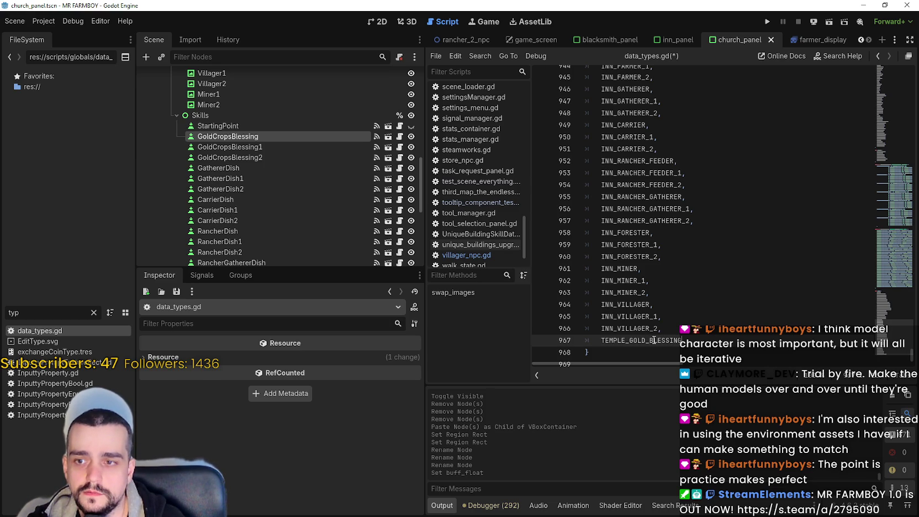
Step: Duplicate the TEMPLE_GOLD_BLESSING line twice, ending the last copy with '2,'
{"action": "double_click", "coordinate": [661, 339]}
{"action": "left_click", "coordinate": [694, 338]}
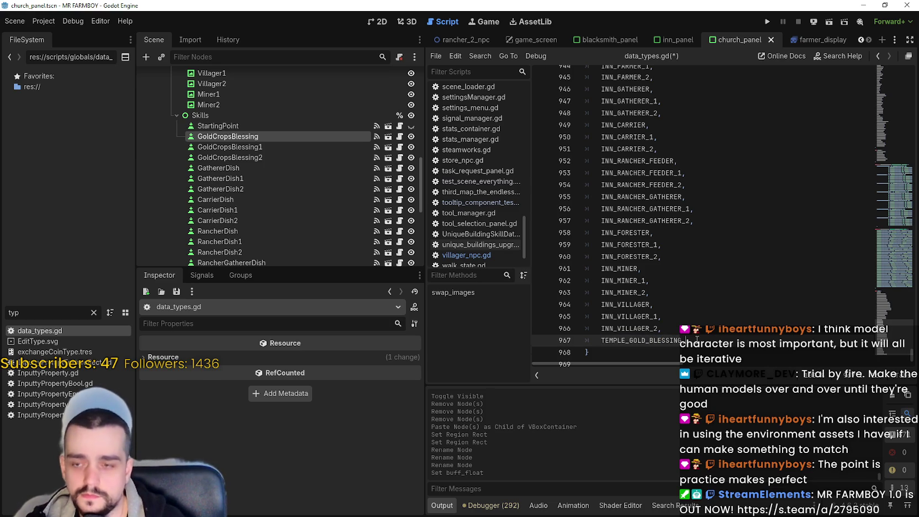
{"action": "key", "text": "Return"}
{"action": "key", "text": "BackSpace"}
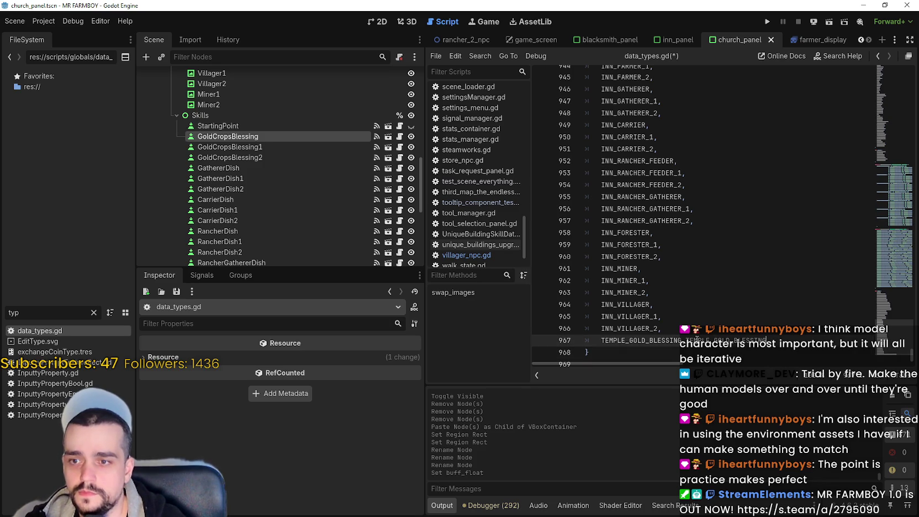
{"action": "key", "text": "ctrl+shift+d"}
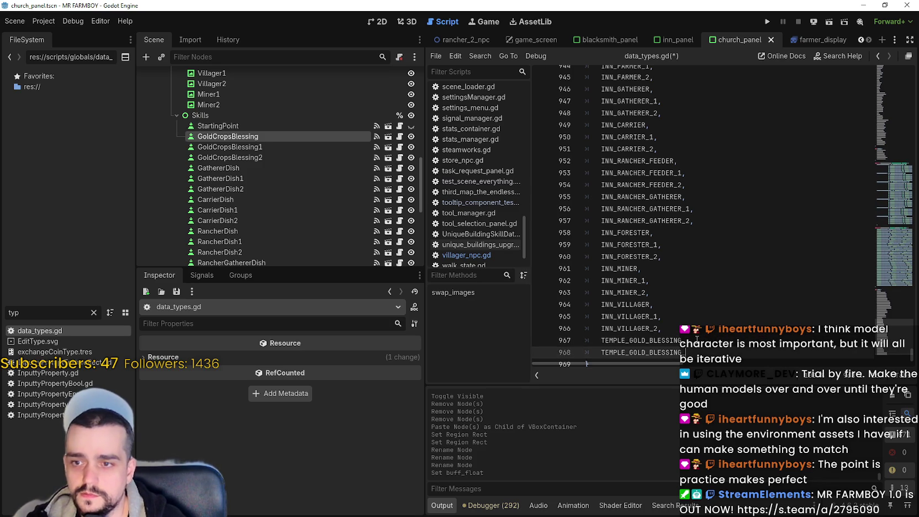
{"action": "key", "text": "ctrl+shift+d"}
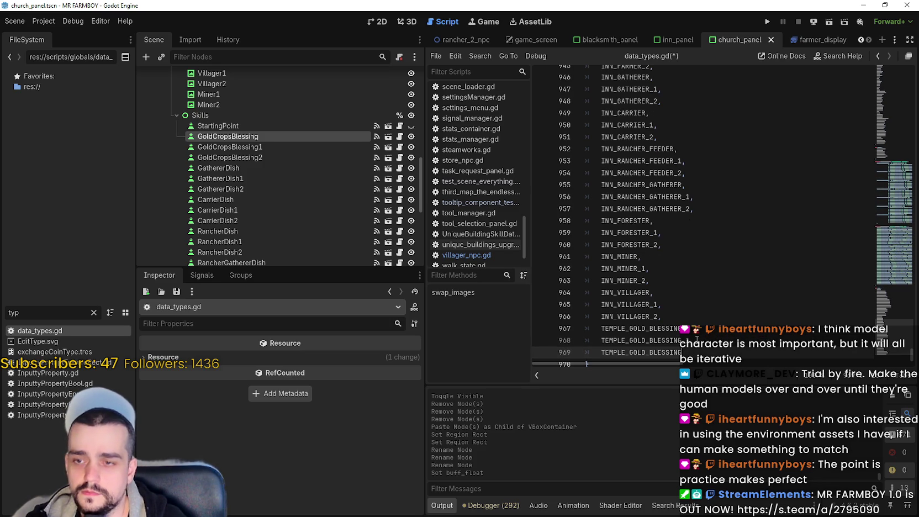
{"action": "type", "text": "2,"}
{"action": "key", "text": "Return"}
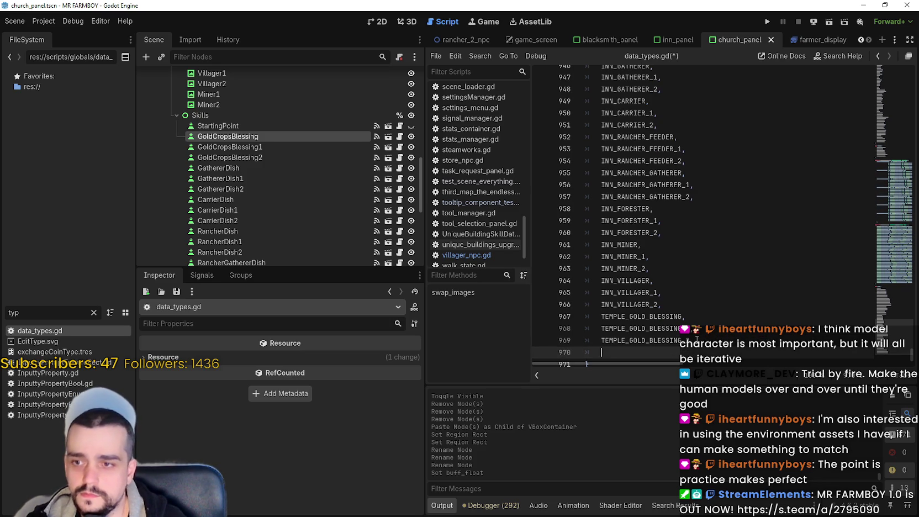
Step: Add TEMPLE_BLUE_BLESSING below the gold entries and paste it onto two more lines
{"action": "type", "text": "TEMPLE_GOLD_B"}
{"action": "key", "text": "BackSpace"}
{"action": "key", "text": "BackSpace"}
{"action": "key", "text": "BackSpace"}
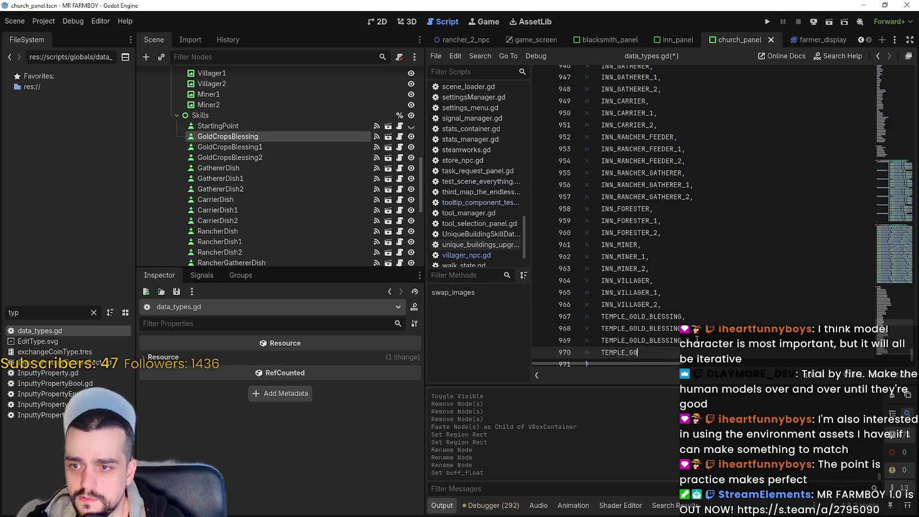
{"action": "type", "text": "BLUE_BLESSING"}
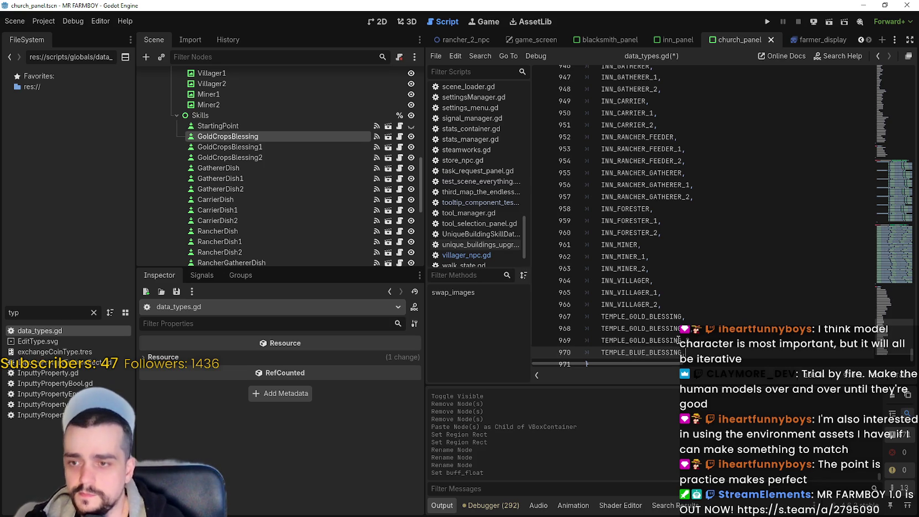
{"action": "double_click", "coordinate": [673, 357]}
{"action": "key", "text": "ctrl+c"}
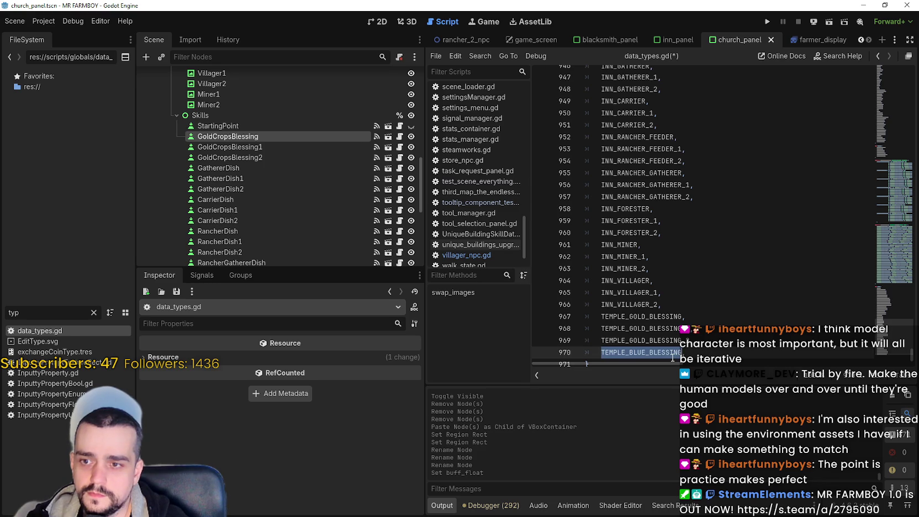
{"action": "left_click", "coordinate": [716, 352]}
{"action": "key", "text": "Return"}
{"action": "key", "text": "ctrl+v"}
{"action": "key", "text": "Return"}
{"action": "key", "text": "ctrl+v"}
Step: Suffix the two blue duplicates with _1 and _2, then start a new line
{"action": "left_click", "coordinate": [710, 341]}
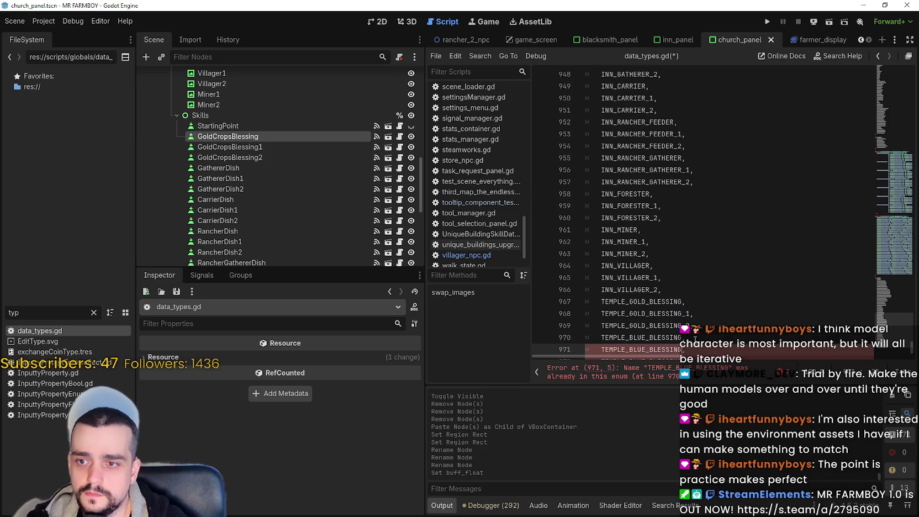
{"action": "type", "text": "_1"}
{"action": "key", "text": "Down"}
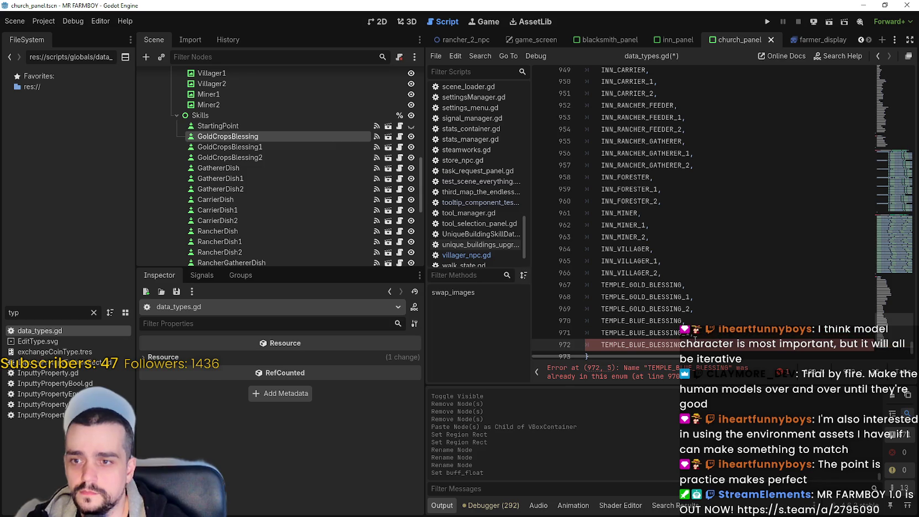
{"action": "type", "text": "_2"}
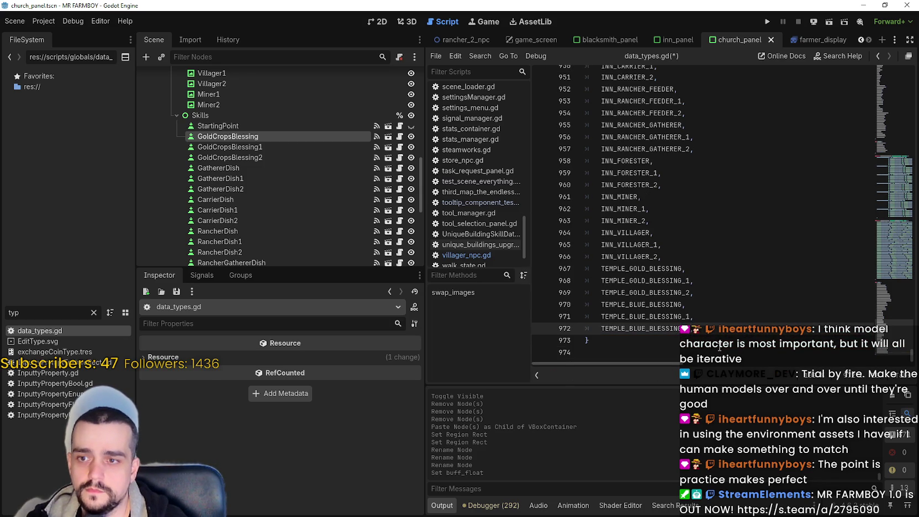
{"action": "key", "text": "Return"}
Step: Add TEMPLE_HARVEST_BLESSING and paste it onto two more enum lines
{"action": "type", "text": "TEMPLE_"}
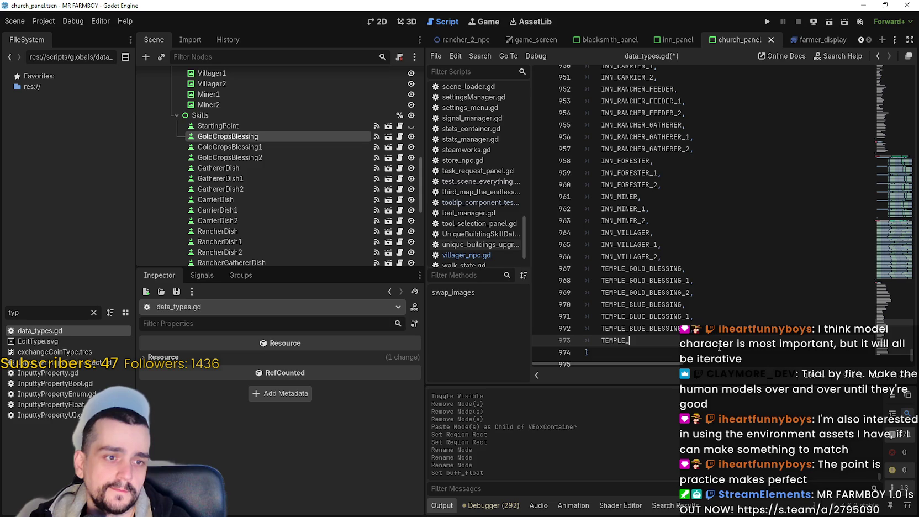
{"action": "type", "text": "HAR"}
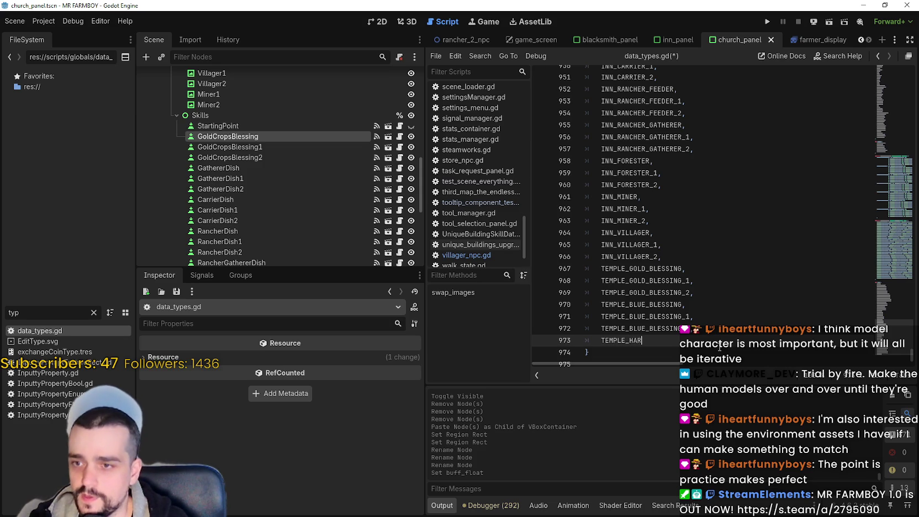
{"action": "type", "text": "VEST_BLESSIN"}
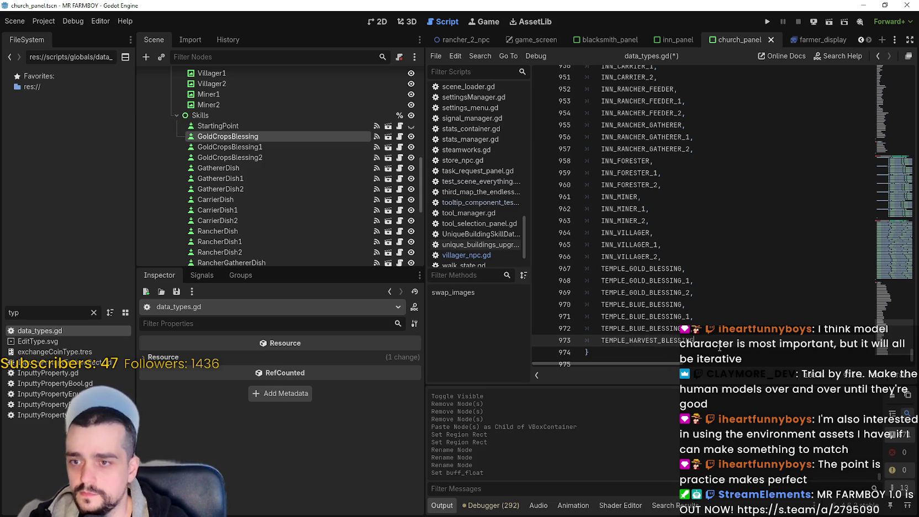
{"action": "double_click", "coordinate": [630, 340]}
{"action": "key", "text": "ctrl+c"}
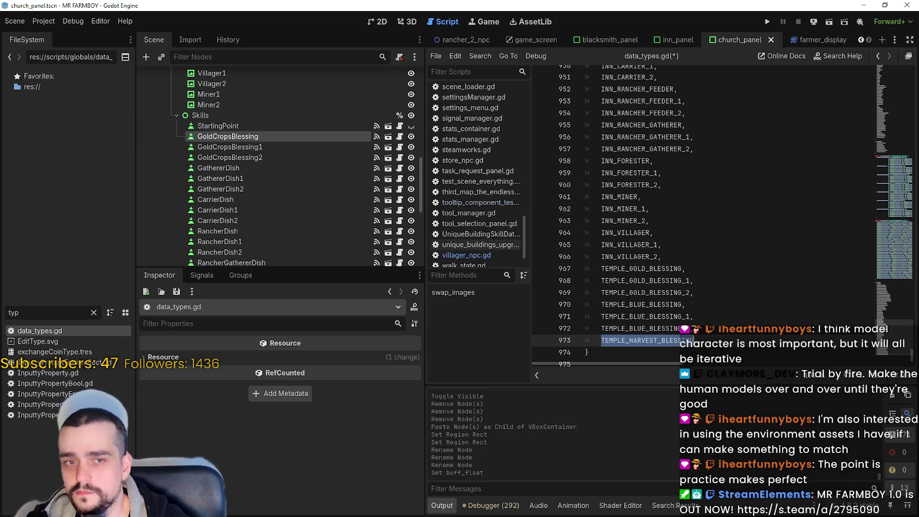
{"action": "left_click", "coordinate": [708, 341]}
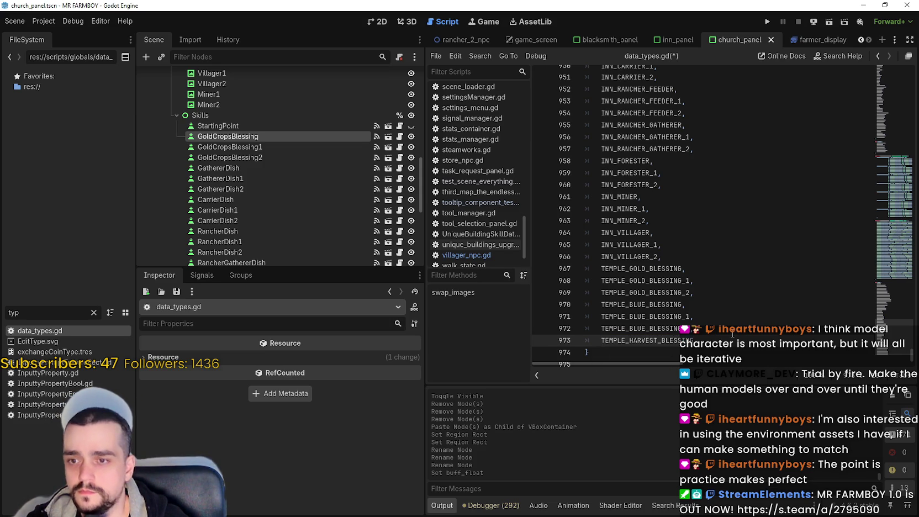
{"action": "key", "text": "Return"}
{"action": "key", "text": "ctrl+v"}
{"action": "type", "text": ","}
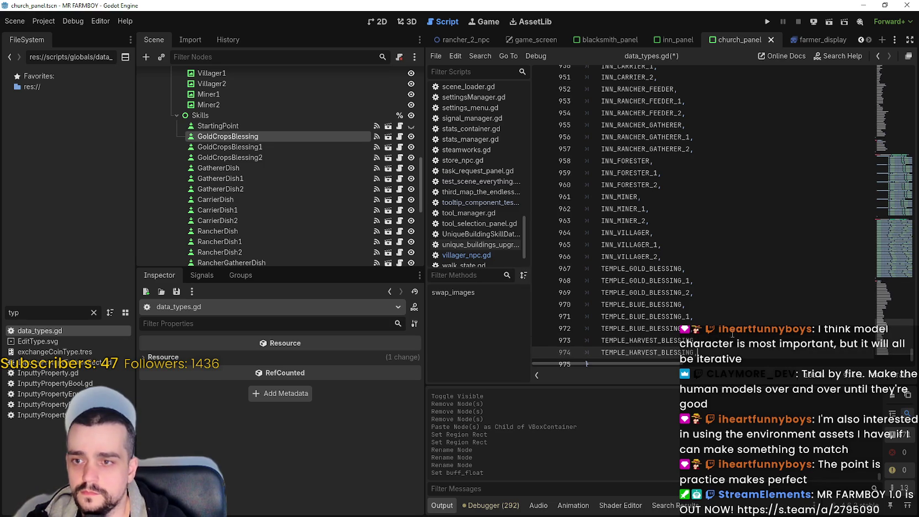
{"action": "key", "text": "Return"}
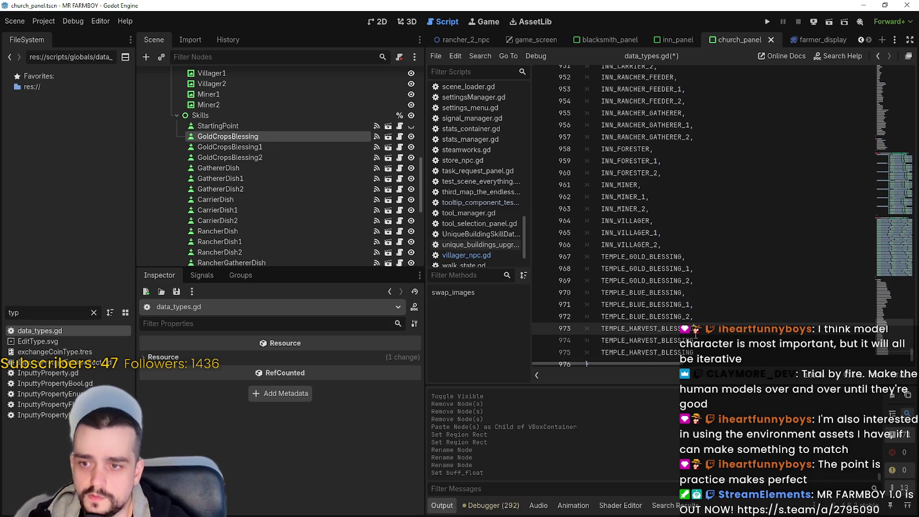
{"action": "key", "text": "ctrl+v"}
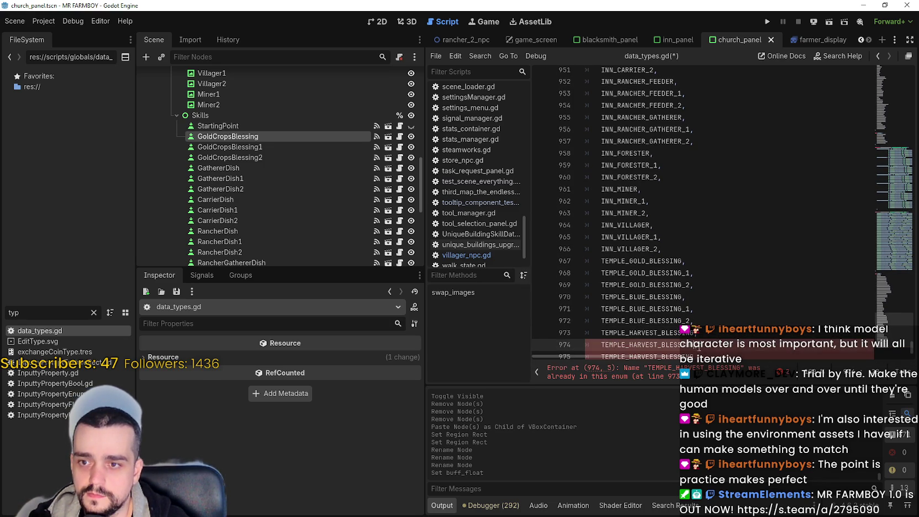
Step: Rename the harvest duplicates with _1 and _2 and open an empty line after them
{"action": "left_click", "coordinate": [698, 344]}
{"action": "type", "text": "_1"}
{"action": "scroll", "coordinate": [695, 334], "scroll_direction": "down", "scroll_amount": 1}
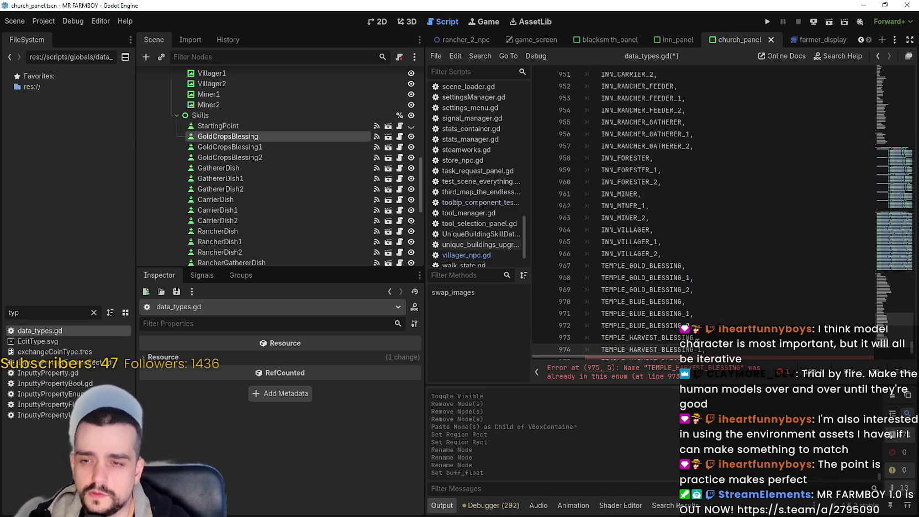
{"action": "left_click", "coordinate": [695, 324]}
{"action": "type", "text": "_2"}
{"action": "left_click", "coordinate": [721, 305]}
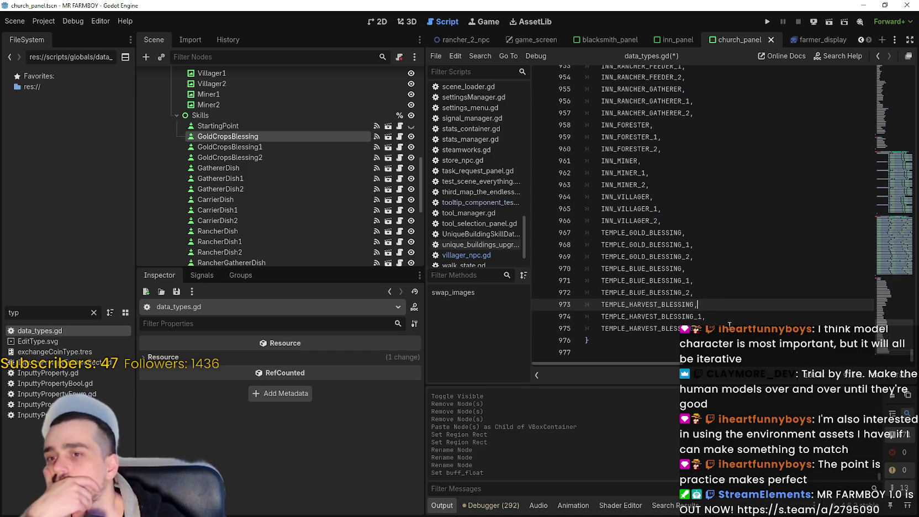
{"action": "left_click", "coordinate": [730, 324]}
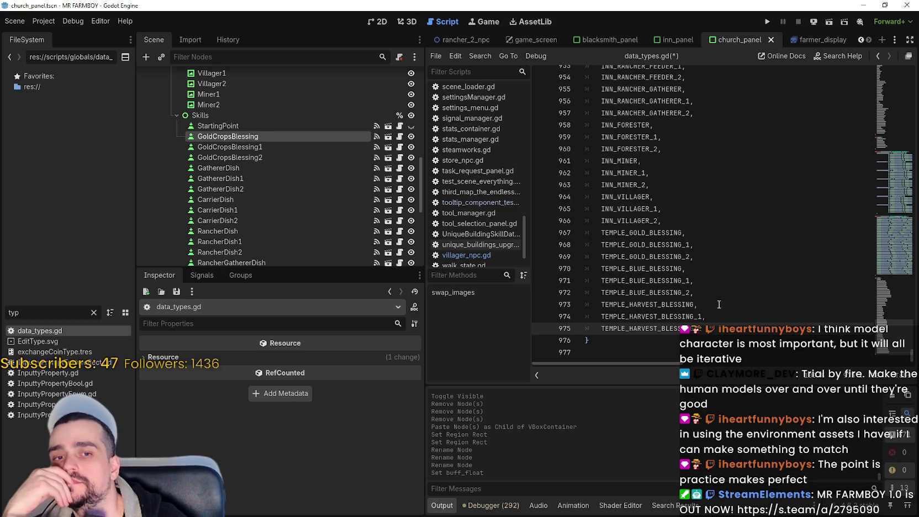
{"action": "double_click", "coordinate": [685, 304]}
{"action": "double_click", "coordinate": [686, 316]}
{"action": "double_click", "coordinate": [686, 328]}
{"action": "left_click", "coordinate": [724, 328]}
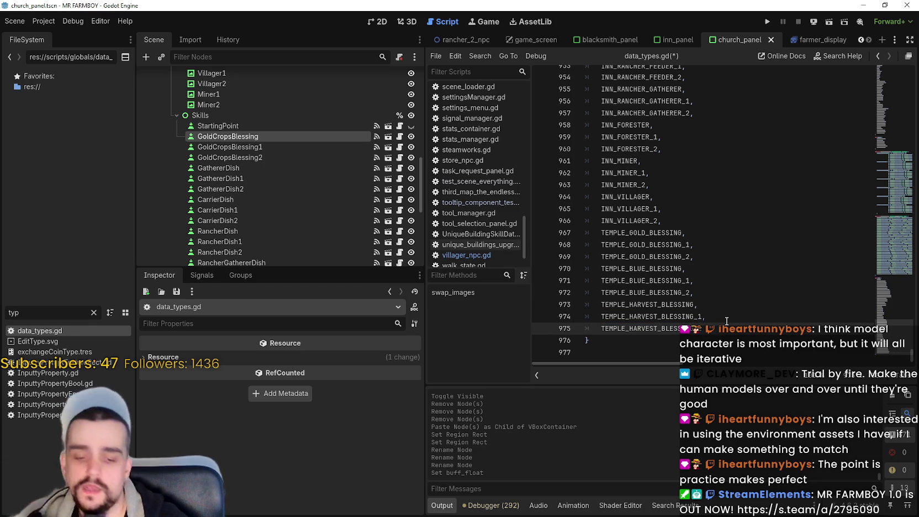
{"action": "key", "text": "Return"}
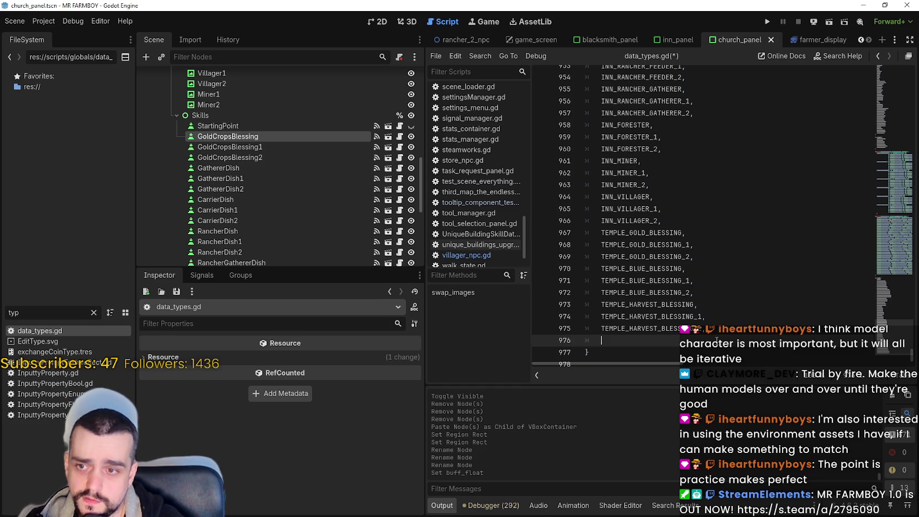
Step: Add TEMPLE_VILLAGER_BLESSING, _1 and _2 entries to the enum, followed by an empty line
{"action": "type", "text": "TEMPLE_VILLAGER_BL"}
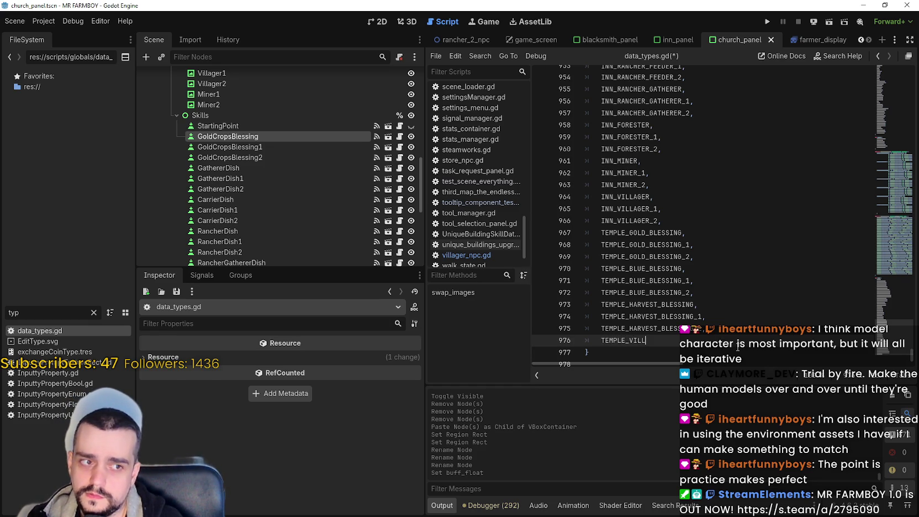
{"action": "type", "text": "ESSING"}
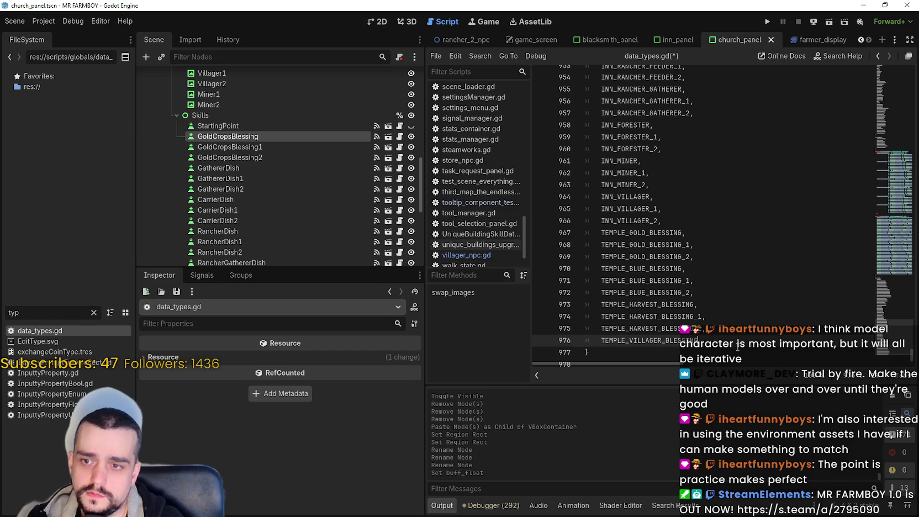
{"action": "double_click", "coordinate": [698, 339]}
{"action": "key", "text": "ctrl+c"}
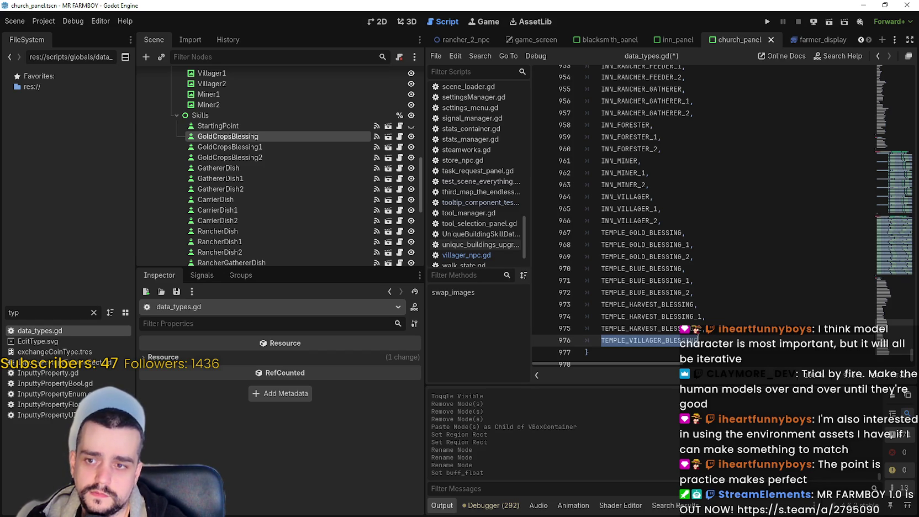
{"action": "left_click", "coordinate": [719, 339]}
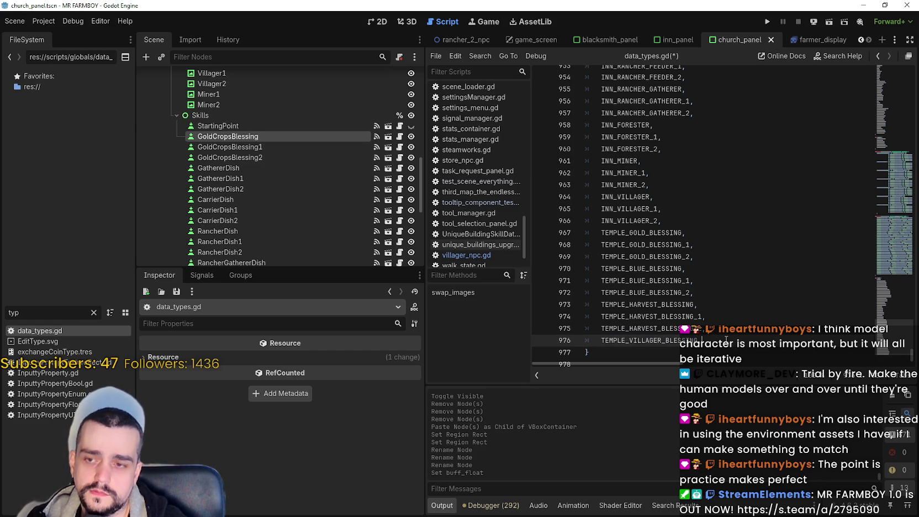
{"action": "key", "text": "Return"}
{"action": "key", "text": "ctrl+v"}
{"action": "key", "text": "Return"}
{"action": "key", "text": "ctrl+v"}
{"action": "type", "text": "_2,"}
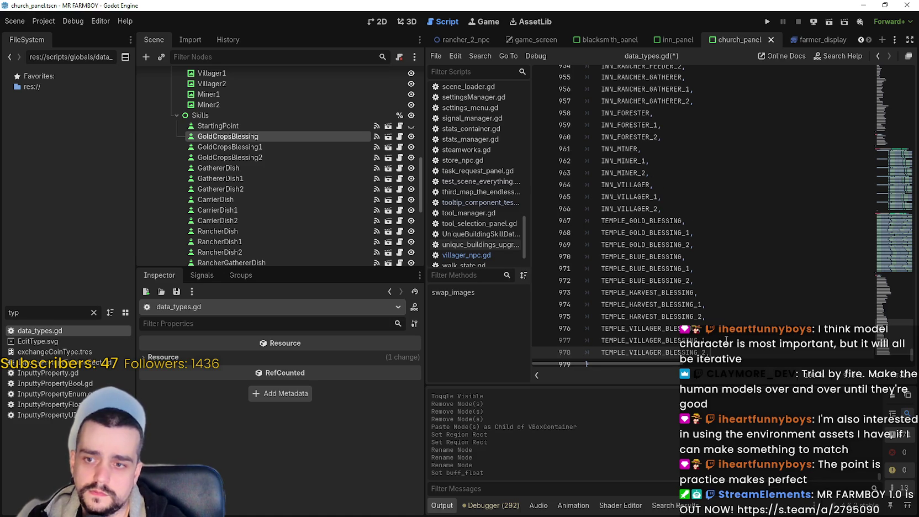
{"action": "key", "text": "Return"}
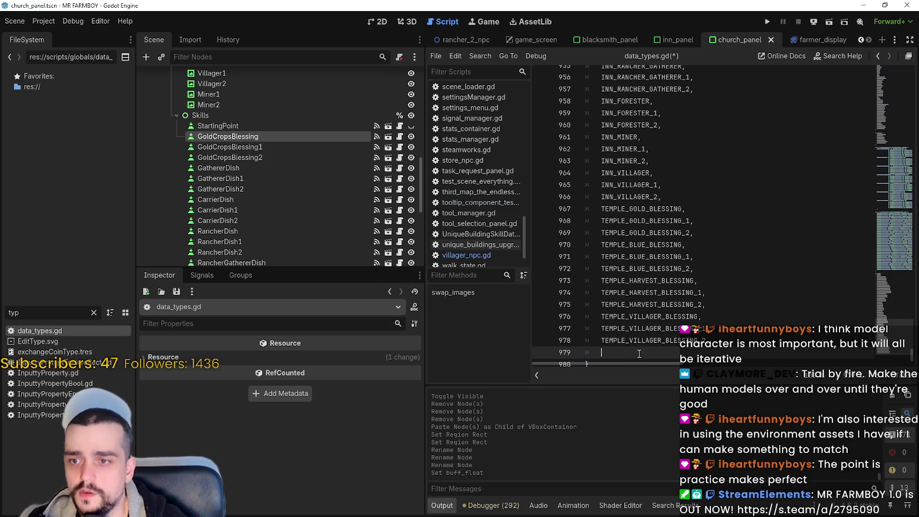
{"action": "type", "text": "TEMPLE_VILLAGE"}
{"action": "key", "text": "BackSpace"}
{"action": "key", "text": "BackSpace"}
{"action": "key", "text": "BackSpace"}
{"action": "type", "text": "ROCK"}
{"action": "key", "text": "BackSpace"}
{"action": "key", "text": "BackSpace"}
{"action": "key", "text": "BackSpace"}
{"action": "type", "text": "STONE_BLESSING"}
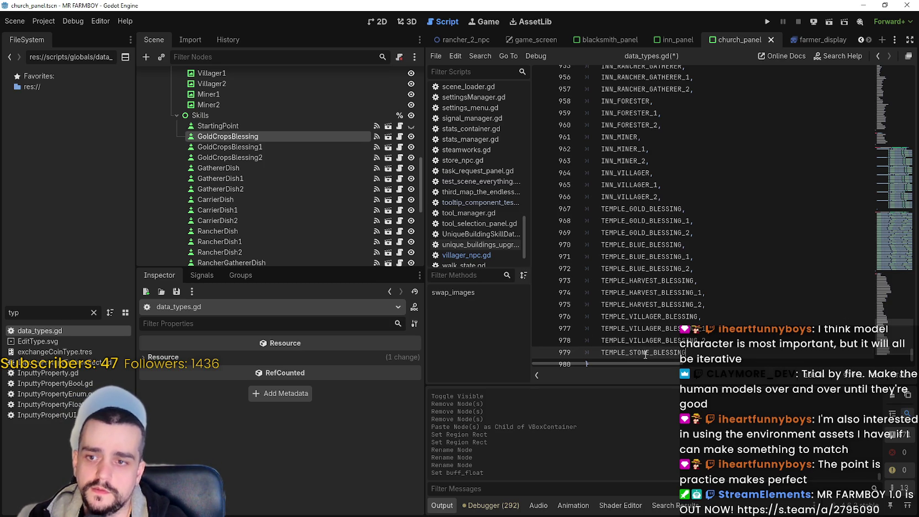
{"action": "double_click", "coordinate": [676, 355]}
{"action": "key", "text": "ctrl+c"}
{"action": "left_click", "coordinate": [709, 340]}
{"action": "key", "text": "Return"}
{"action": "key", "text": "ctrl+v"}
{"action": "type", "text": "_1,"}
{"action": "key", "text": "Return"}
{"action": "key", "text": "ctrl+v"}
{"action": "type", "text": "_2,"}
{"action": "key", "text": "Return"}
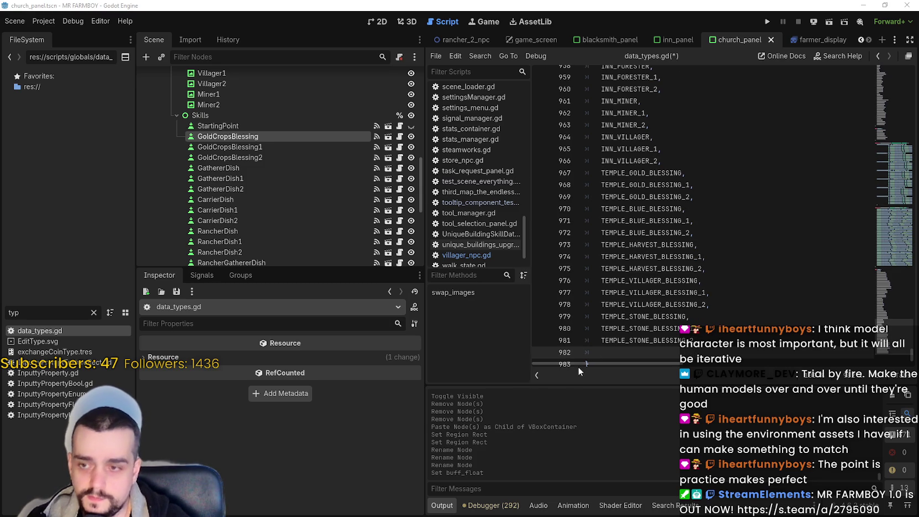
{"action": "left_click", "coordinate": [614, 351]}
{"action": "type", "text": "TEMPLE_"}
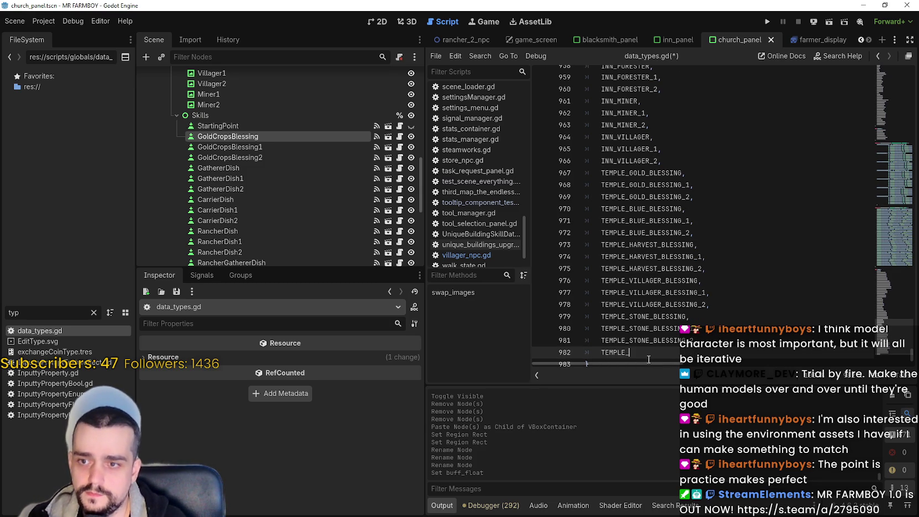
{"action": "type", "text": "WOOD_BLESSING"}
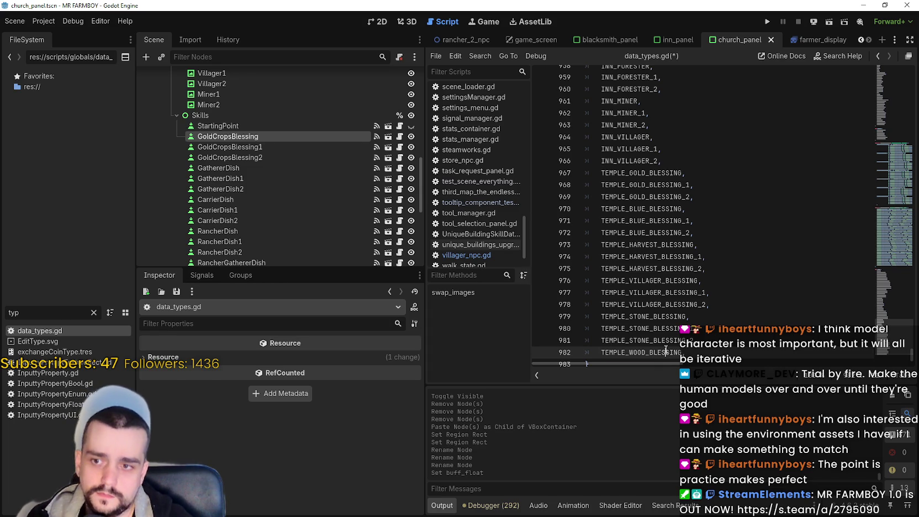
{"action": "double_click", "coordinate": [666, 352]}
{"action": "key", "text": "ctrl+c"}
{"action": "left_click", "coordinate": [724, 353]}
{"action": "key", "text": "Return"}
{"action": "key", "text": "ctrl+v"}
{"action": "type", "text": "_1,"}
{"action": "key", "text": "Return"}
{"action": "key", "text": "ctrl+v"}
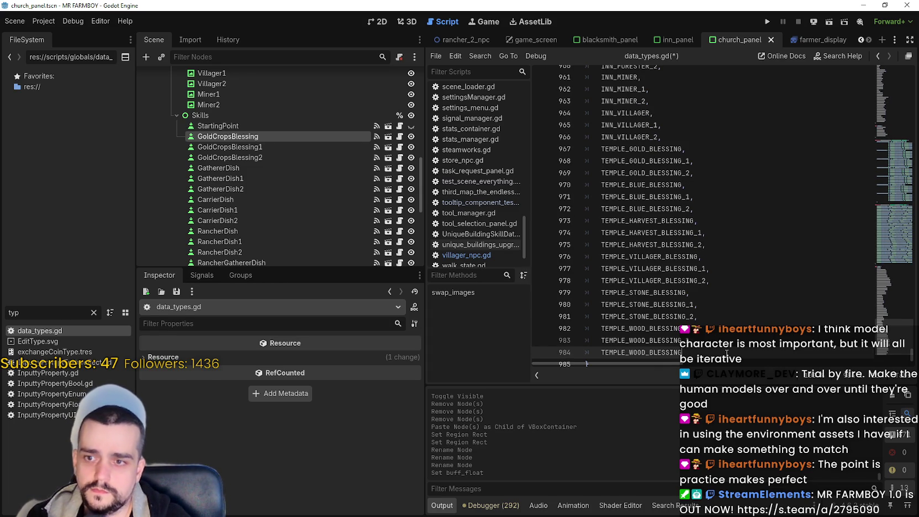
{"action": "type", "text": "_2"}
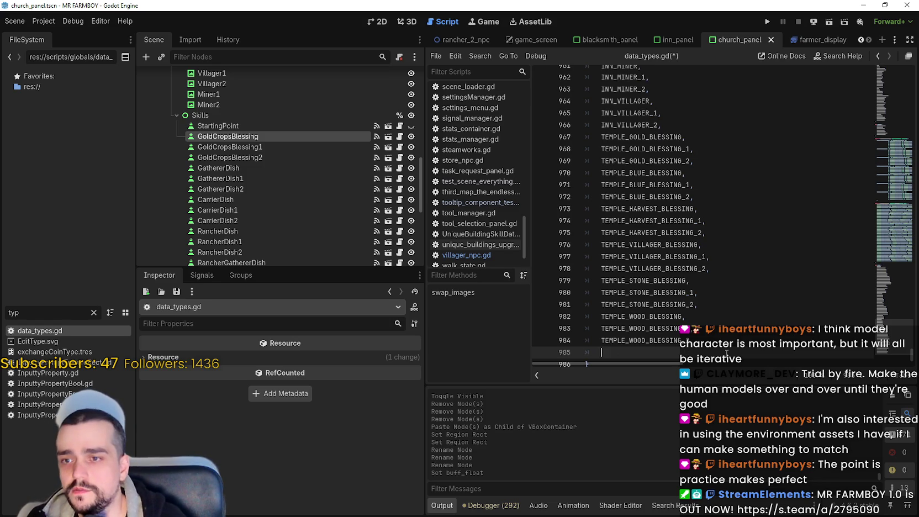
{"action": "scroll", "coordinate": [727, 354], "scroll_direction": "down", "scroll_amount": 1}
{"action": "key", "text": "Return"}
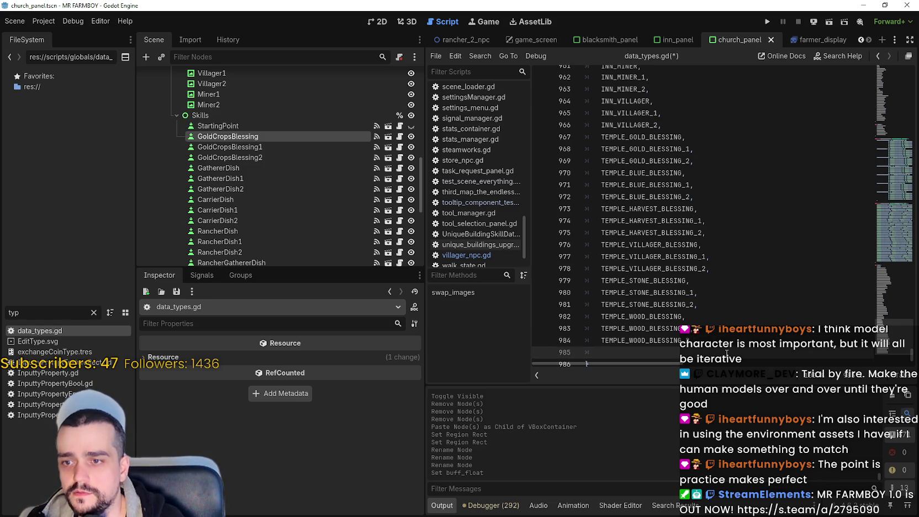
{"action": "type", "text": "TEMPLE_"}
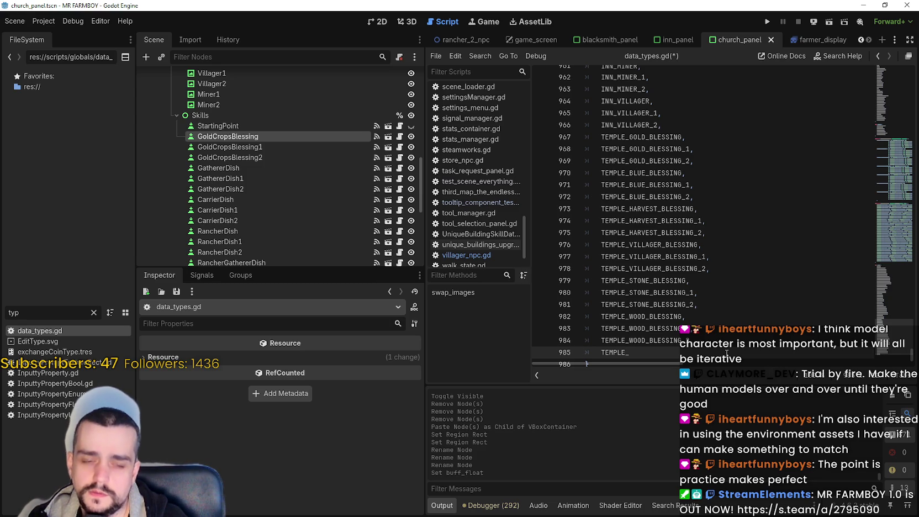
{"action": "type", "text": "ANIMAL_DROP_"}
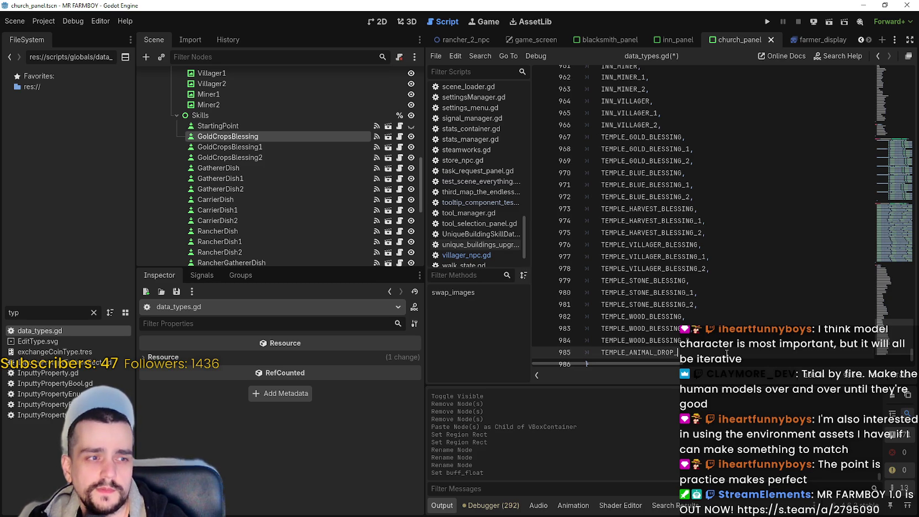
{"action": "type", "text": "BLESSING,"}
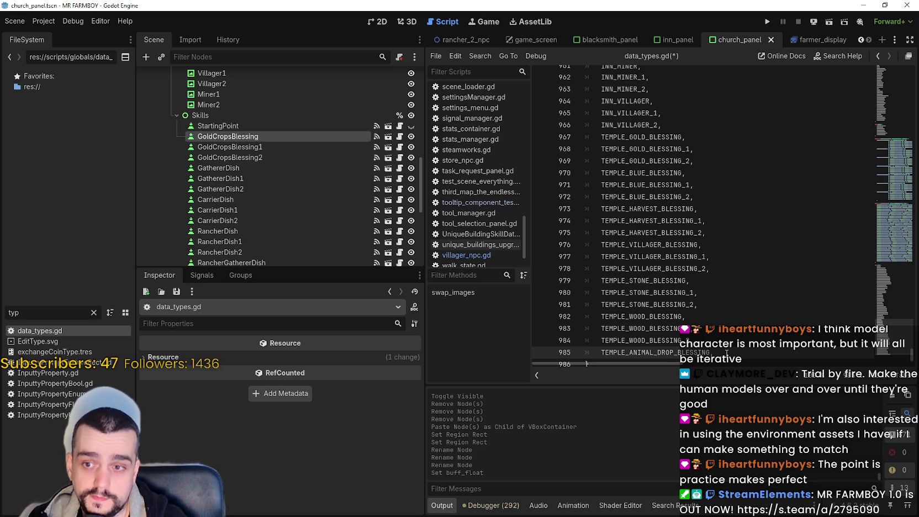
{"action": "key", "text": "Return"}
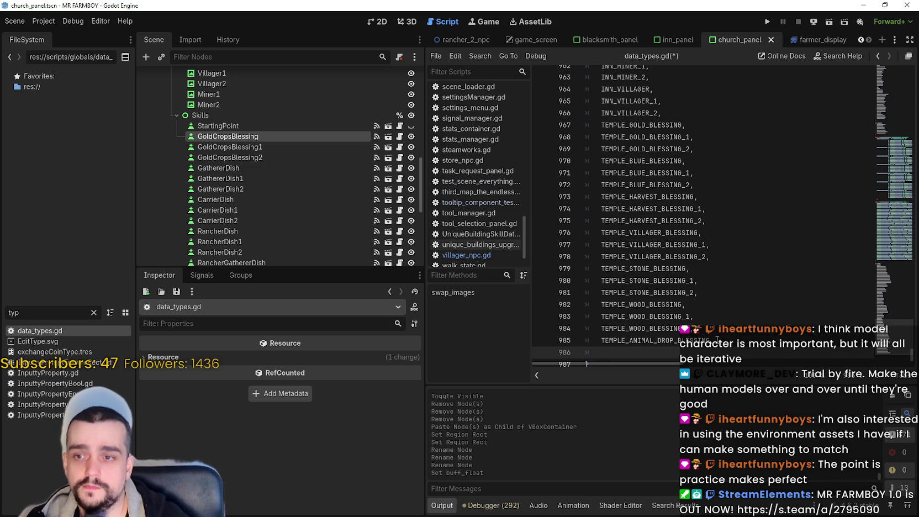
{"action": "double_click", "coordinate": [673, 340]}
{"action": "key", "text": "ctrl+c"}
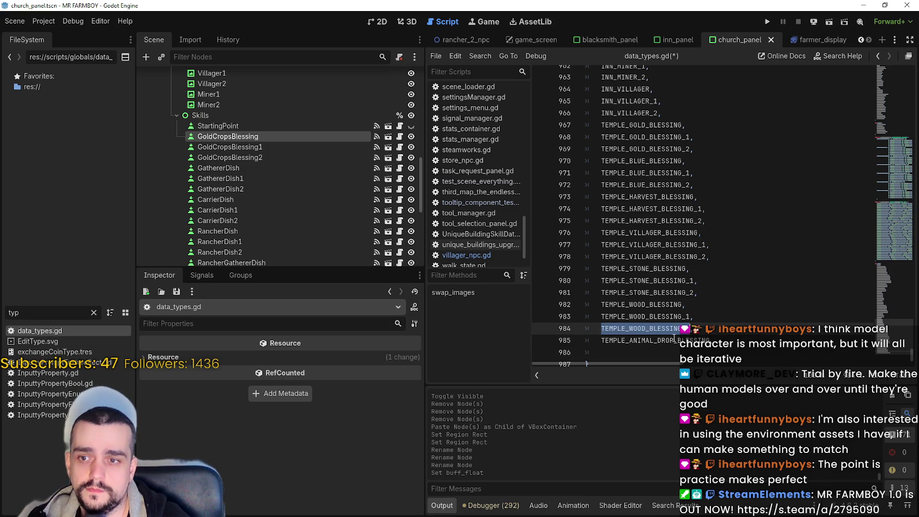
{"action": "left_click", "coordinate": [668, 350]}
{"action": "key", "text": "ctrl+v"}
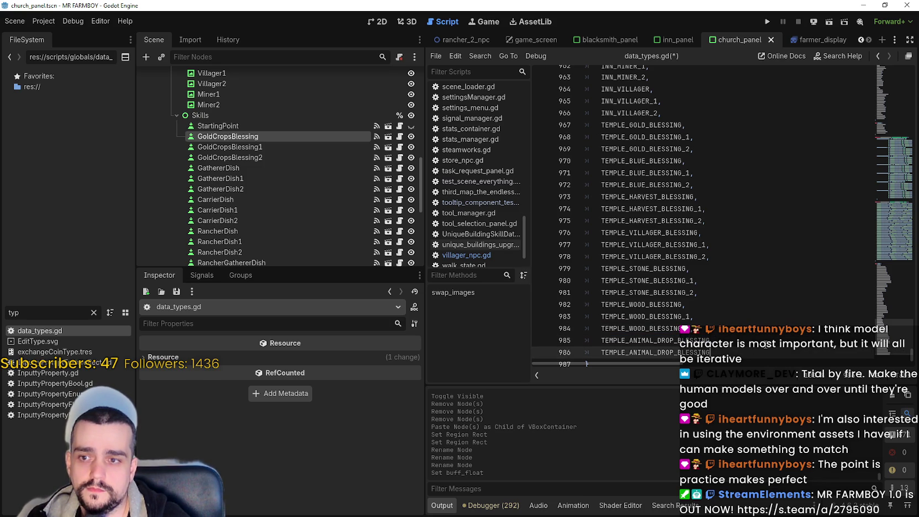
{"action": "type", "text": "_1,"}
{"action": "key", "text": "Return"}
{"action": "key", "text": "ctrl+v"}
{"action": "type", "text": "_2"}
{"action": "left_click", "coordinate": [744, 365]}
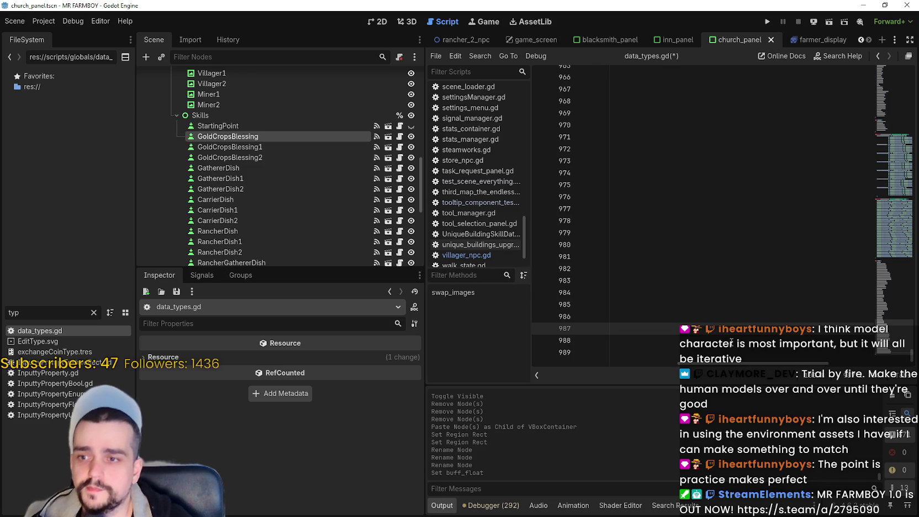
{"action": "left_click_drag", "start_coordinate": [761, 367], "coordinate": [614, 367]}
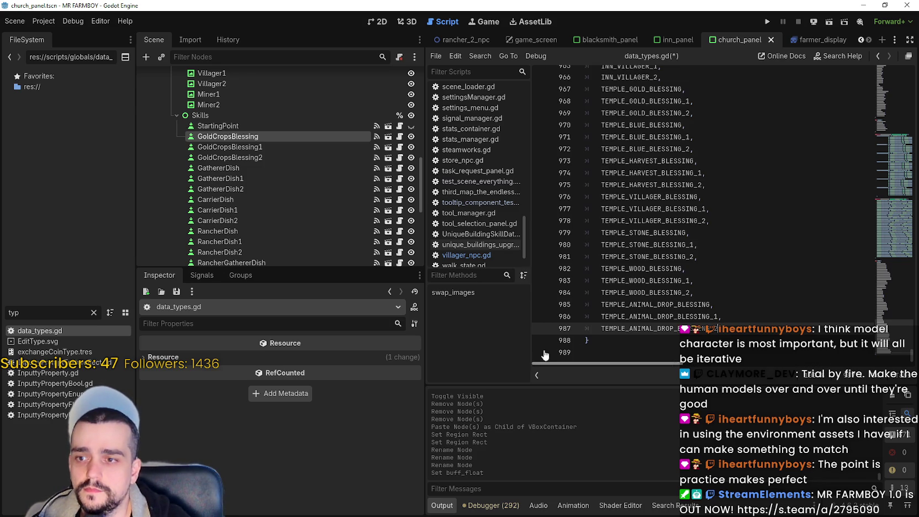
{"action": "scroll", "coordinate": [711, 307], "scroll_direction": "up", "scroll_amount": 4}
{"action": "scroll", "coordinate": [709, 303], "scroll_direction": "down", "scroll_amount": 4}
{"action": "left_click", "coordinate": [725, 317]}
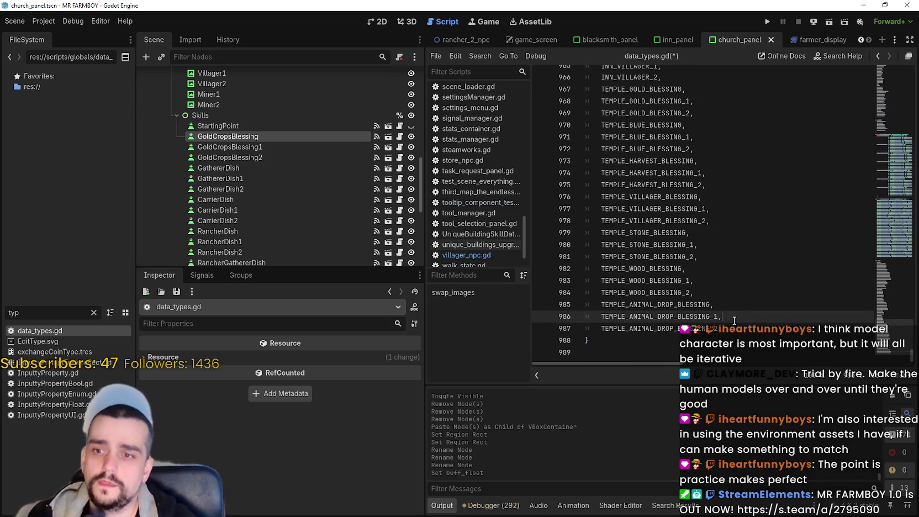
{"action": "key", "text": "ctrl+s"}
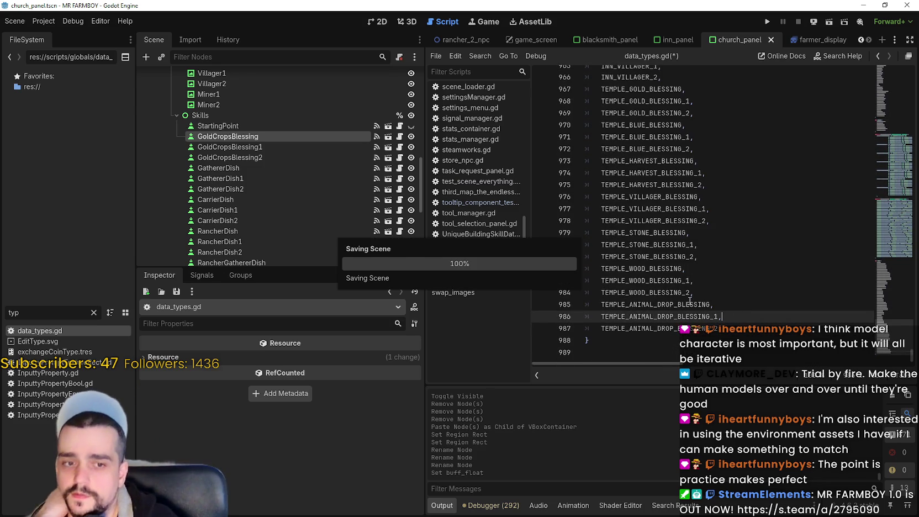
{"action": "left_click", "coordinate": [690, 304]}
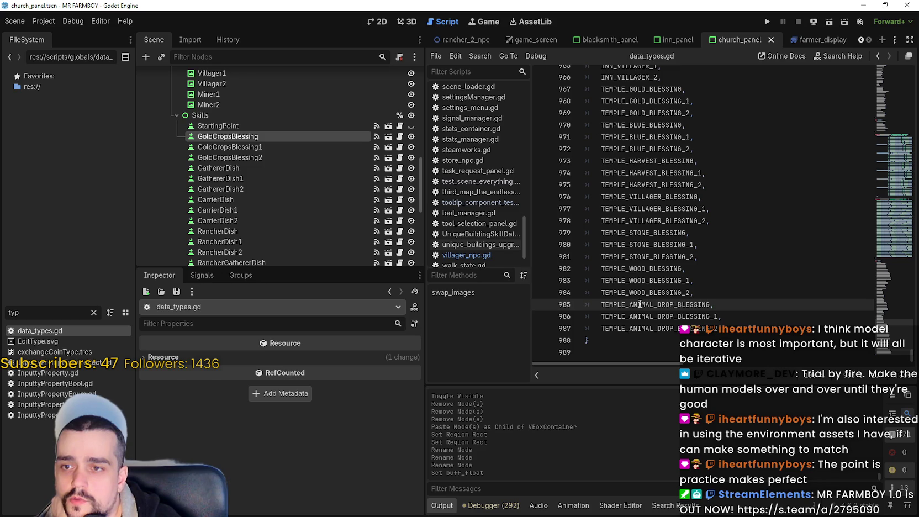
{"action": "left_click", "coordinate": [651, 269]}
{"action": "left_click", "coordinate": [661, 233]}
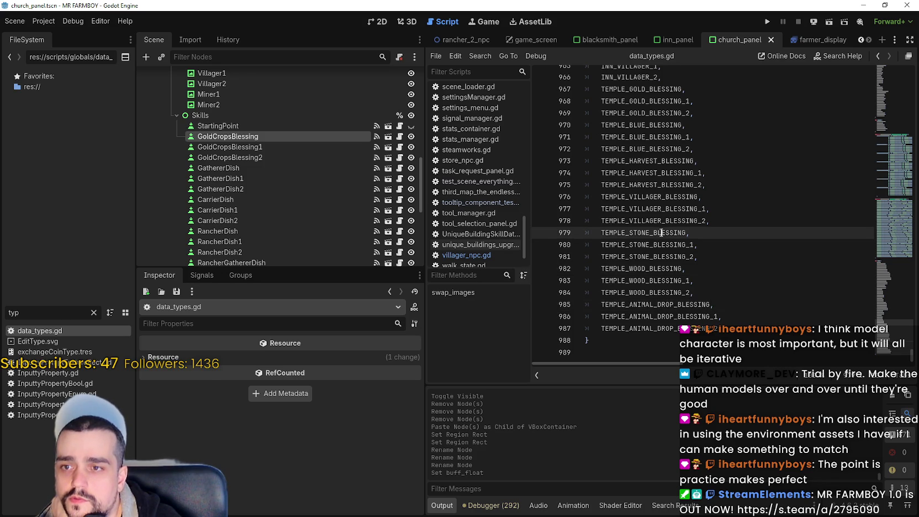
{"action": "scroll", "coordinate": [662, 233], "scroll_direction": "up", "scroll_amount": 1}
{"action": "left_click", "coordinate": [662, 233]}
{"action": "left_click", "coordinate": [666, 198]}
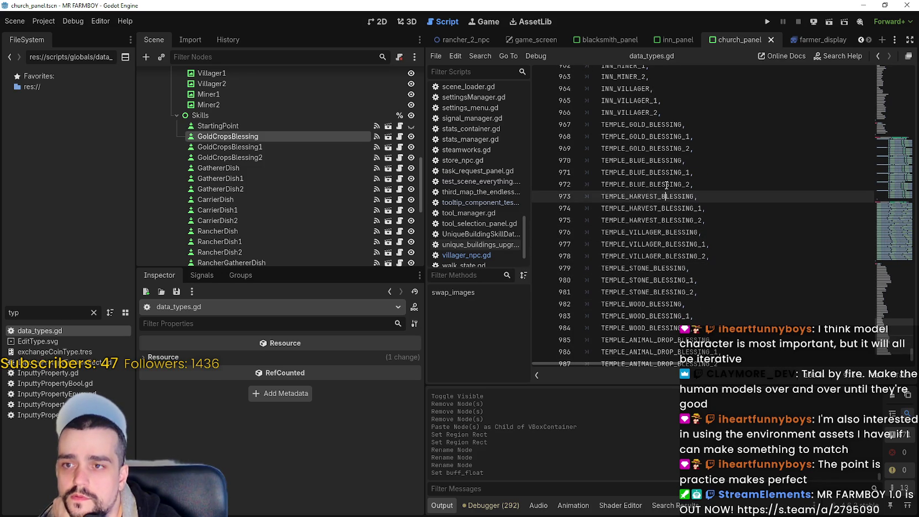
{"action": "left_click", "coordinate": [663, 161]}
{"action": "scroll", "coordinate": [663, 160], "scroll_direction": "up", "scroll_amount": 1}
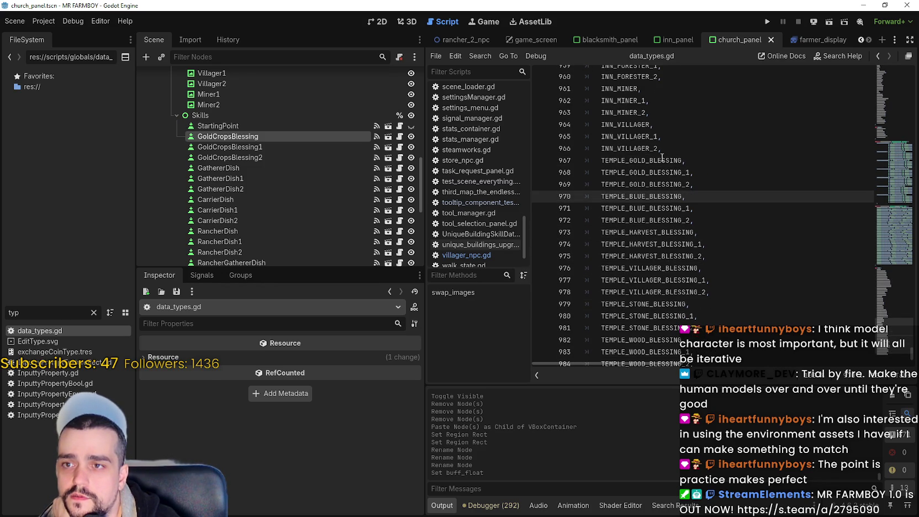
{"action": "left_click", "coordinate": [662, 160]}
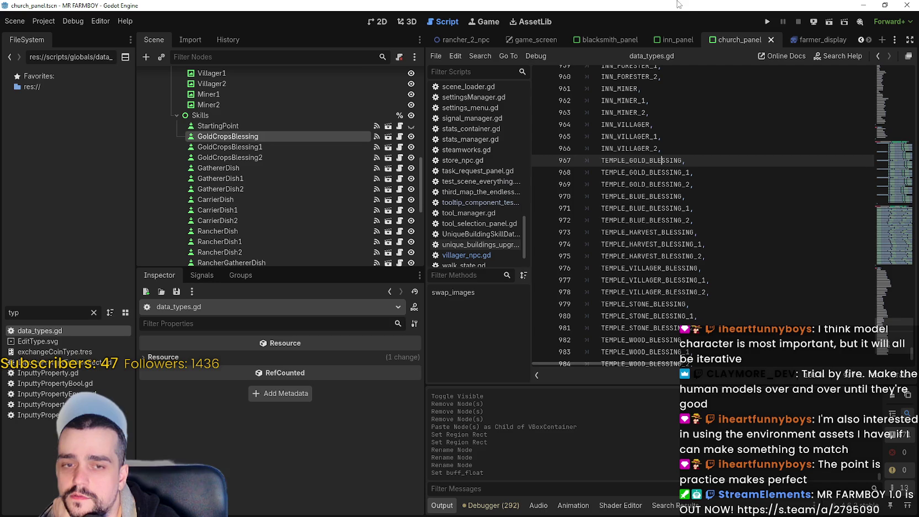
{"action": "left_click", "coordinate": [390, 23]}
{"action": "scroll", "coordinate": [773, 206], "scroll_direction": "down", "scroll_amount": 2}
Step: Change GoldCropsBlessing's adv_type from Workers to Crops, leaving its buff unchanged
{"action": "scroll", "coordinate": [773, 206], "scroll_direction": "up", "scroll_amount": 1}
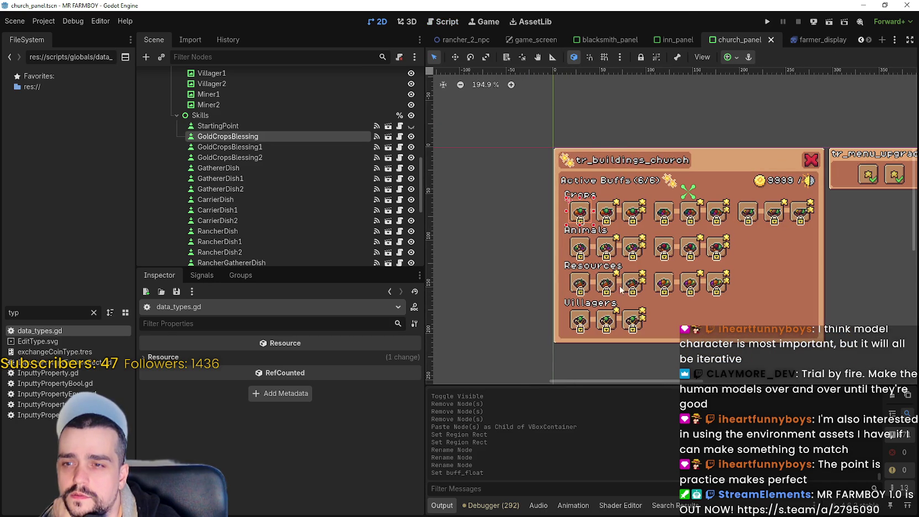
{"action": "scroll", "coordinate": [590, 326], "scroll_direction": "up", "scroll_amount": 4}
{"action": "scroll", "coordinate": [613, 310], "scroll_direction": "down", "scroll_amount": 2}
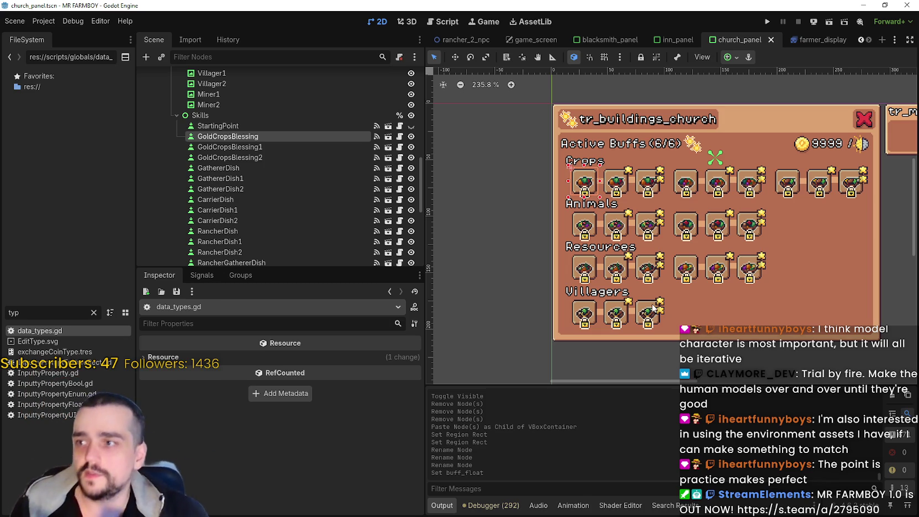
{"action": "left_click", "coordinate": [229, 147]}
{"action": "left_click", "coordinate": [332, 359]}
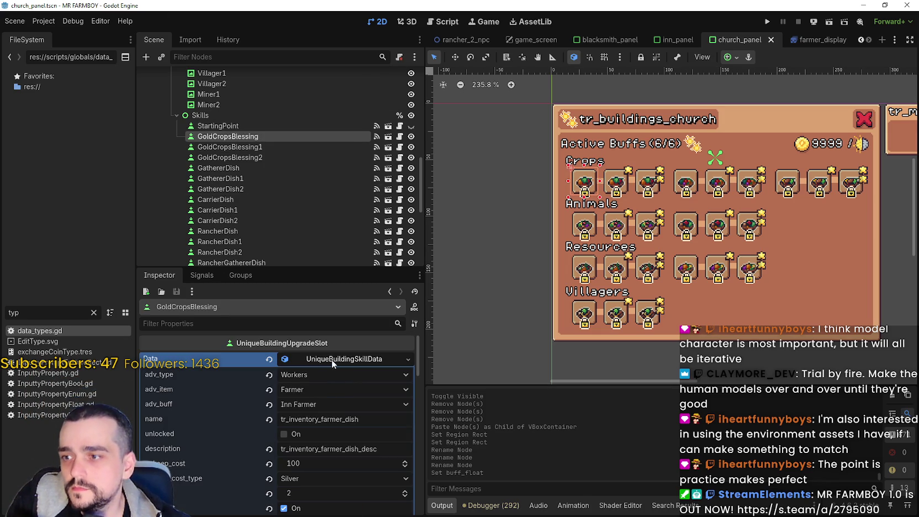
{"action": "left_click", "coordinate": [344, 406]}
{"action": "left_click", "coordinate": [567, 328]}
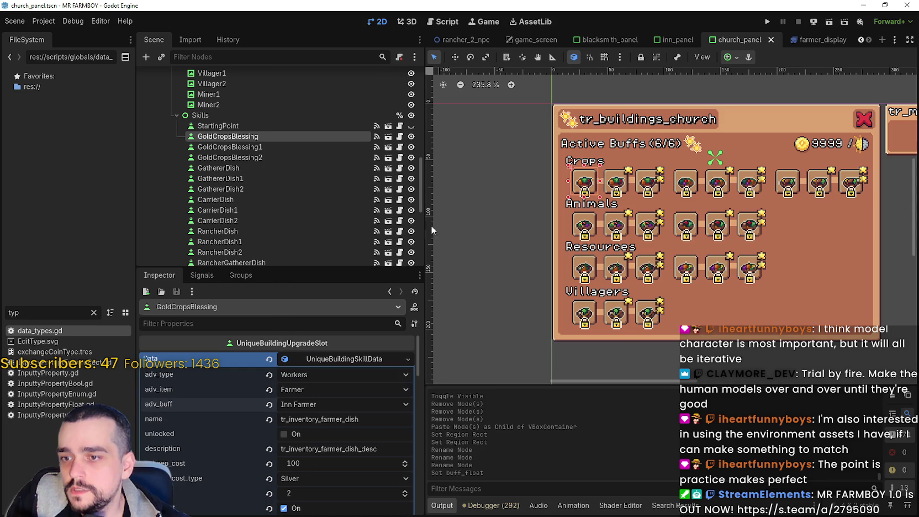
{"action": "left_click", "coordinate": [54, 26]}
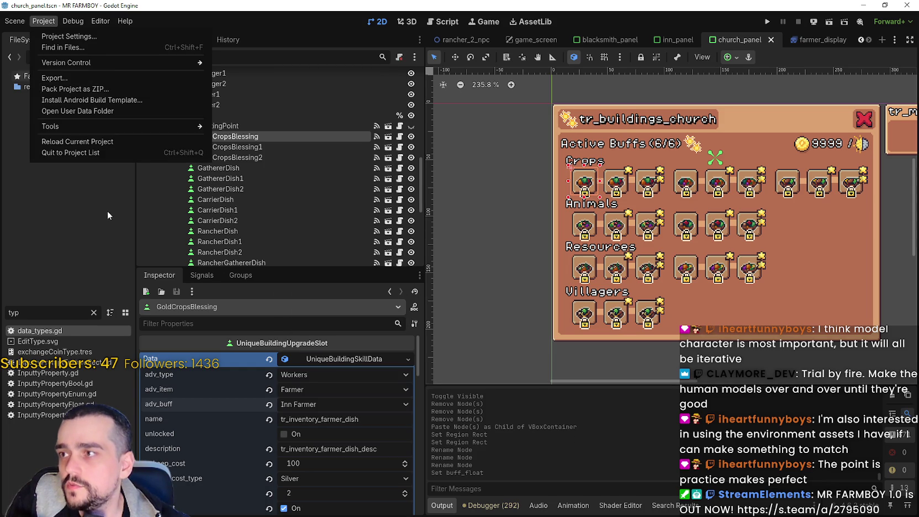
{"action": "left_click", "coordinate": [304, 388]}
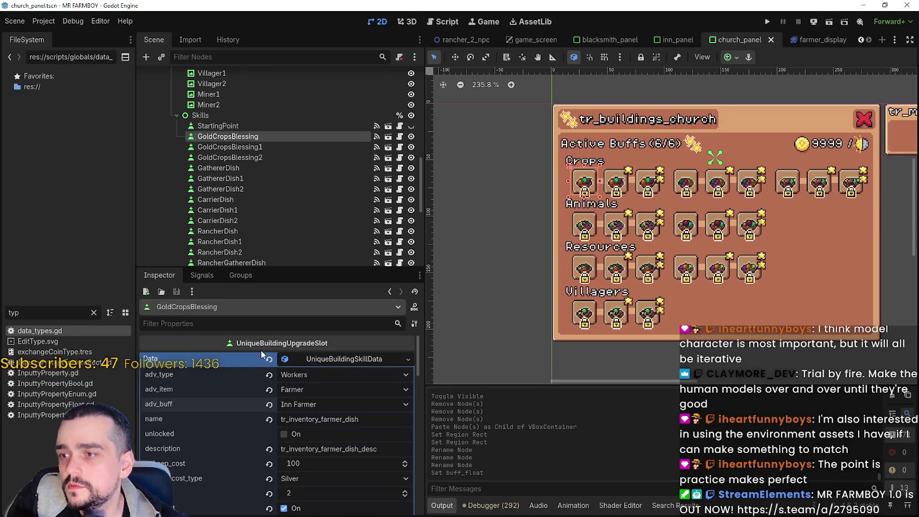
{"action": "left_click", "coordinate": [343, 375]}
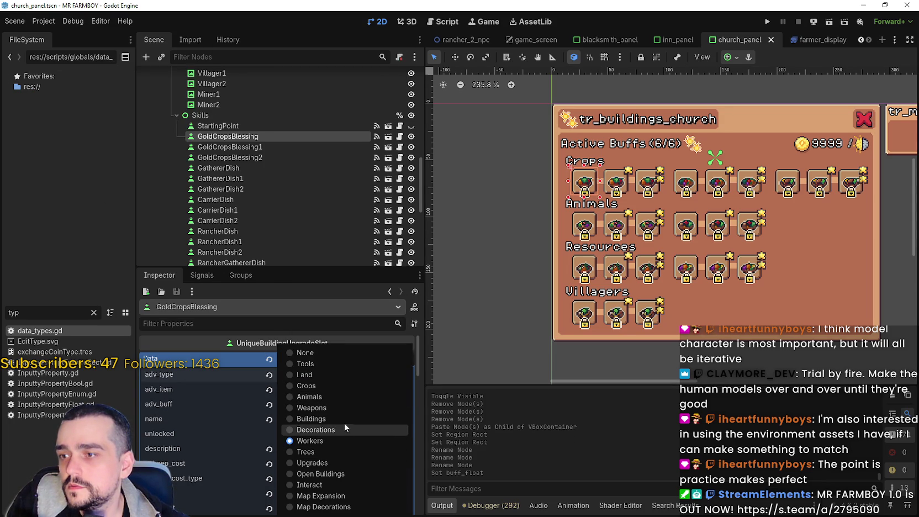
{"action": "left_click", "coordinate": [339, 386]}
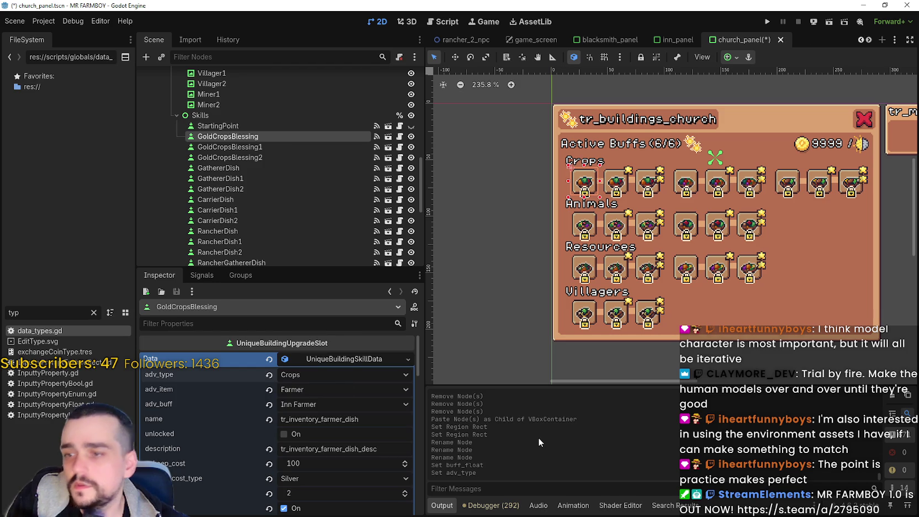
Step: Save the church panel scene and reload the current project
{"action": "key", "text": "ctrl+s"}
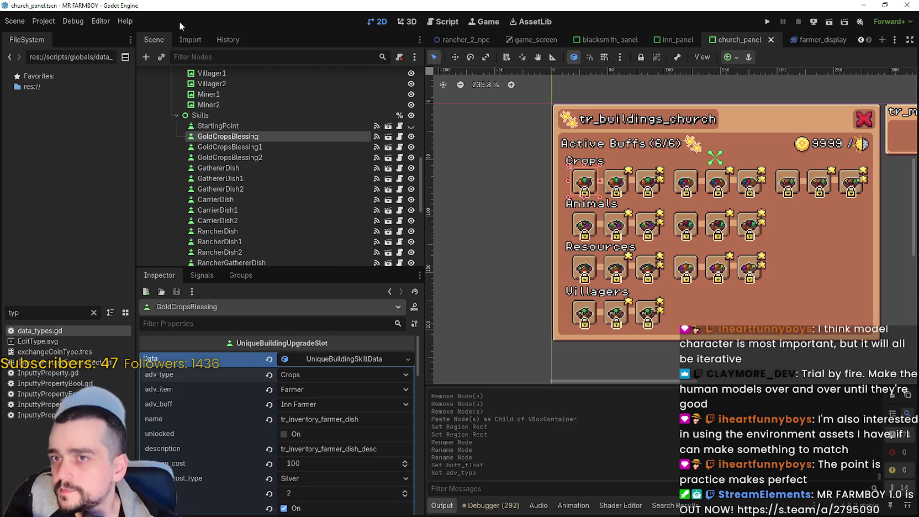
{"action": "left_click", "coordinate": [34, 22]}
{"action": "left_click", "coordinate": [160, 140]}
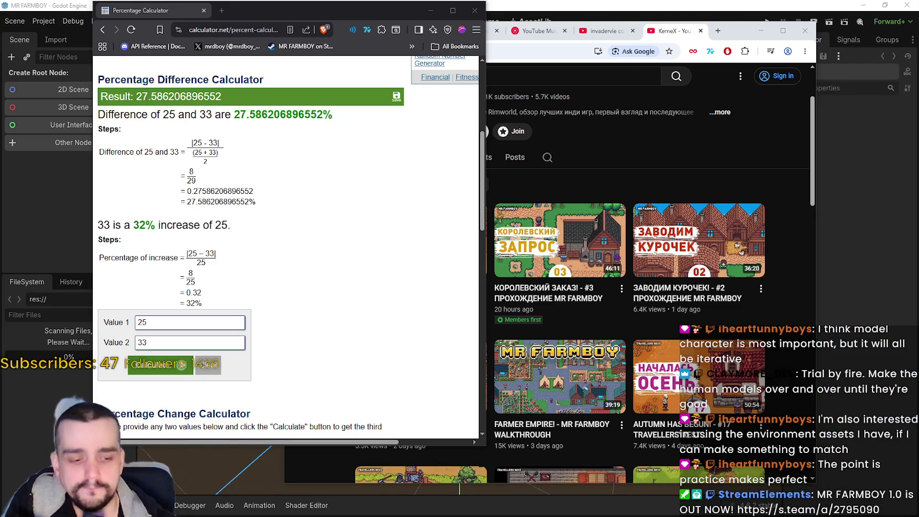
Step: Bring Chrome to the front and reload the YouTube channel page
{"action": "left_click", "coordinate": [532, 65]}
{"action": "right_click", "coordinate": [629, 157]}
{"action": "left_click", "coordinate": [655, 197]}
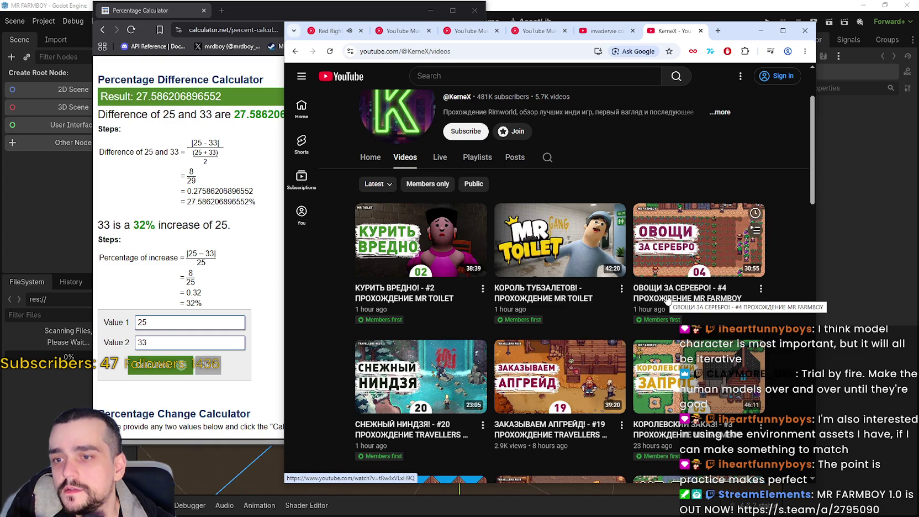
Step: Scroll the Videos grid and open the ЗАВОДИМ КУРОЧЕК! #2 video
{"action": "scroll", "coordinate": [709, 292], "scroll_direction": "down", "scroll_amount": 1}
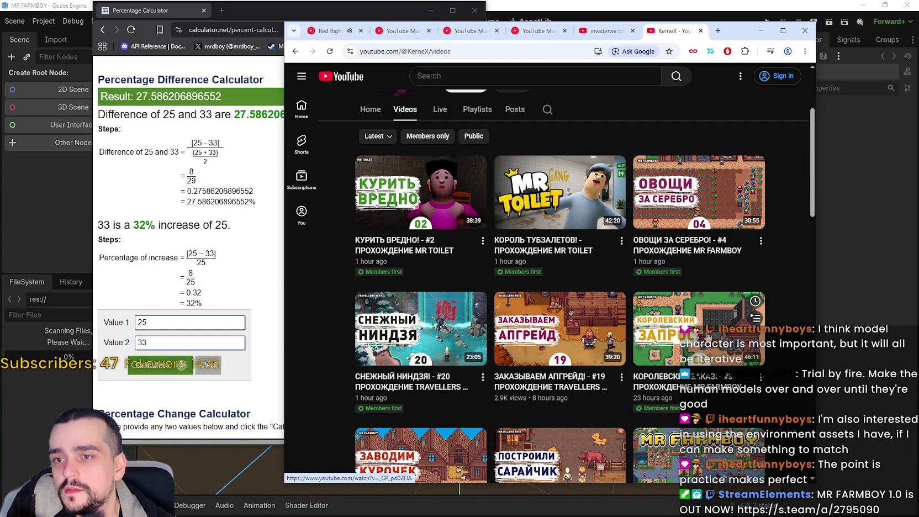
{"action": "scroll", "coordinate": [690, 200], "scroll_direction": "down", "scroll_amount": 1}
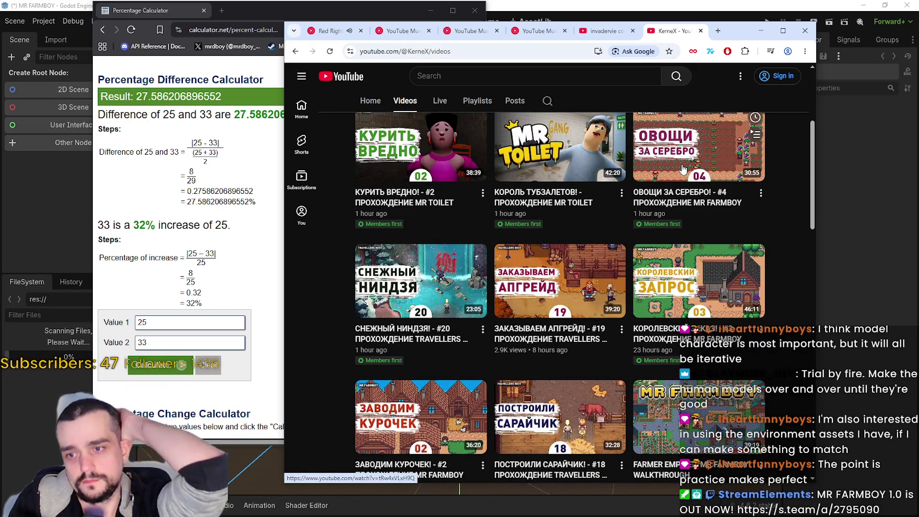
{"action": "scroll", "coordinate": [626, 219], "scroll_direction": "down", "scroll_amount": 1}
{"action": "mouse_move", "coordinate": [402, 376]}
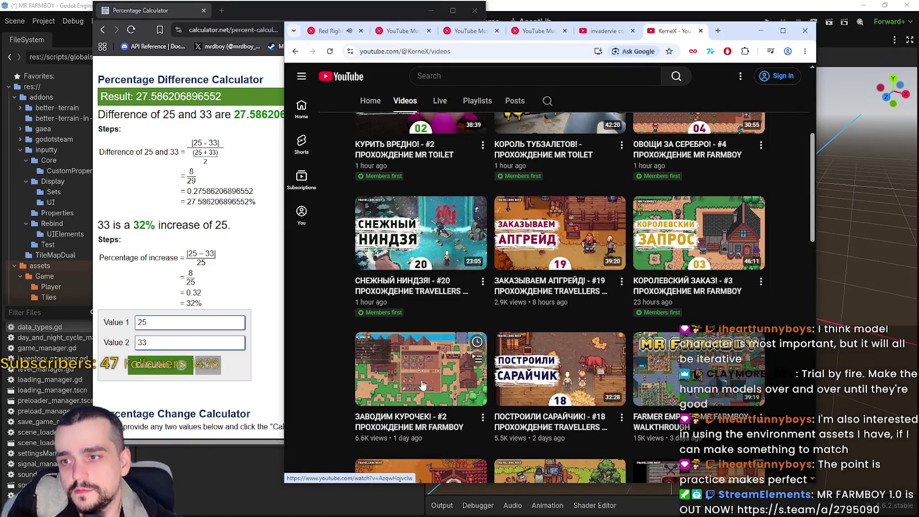
{"action": "scroll", "coordinate": [402, 376], "scroll_direction": "down", "scroll_amount": 3}
{"action": "left_click", "coordinate": [420, 226]}
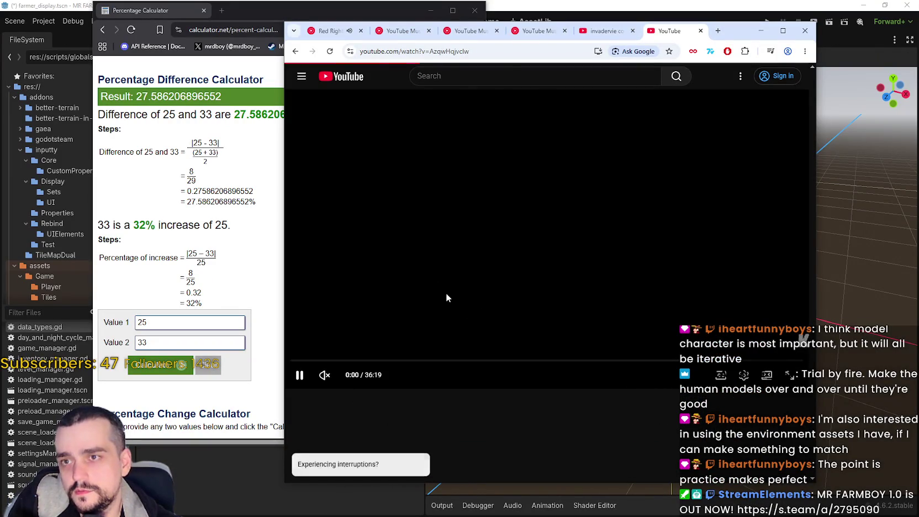
Step: Hide the recommendations card and sort the comments newest first
{"action": "scroll", "coordinate": [562, 328], "scroll_direction": "down", "scroll_amount": 5}
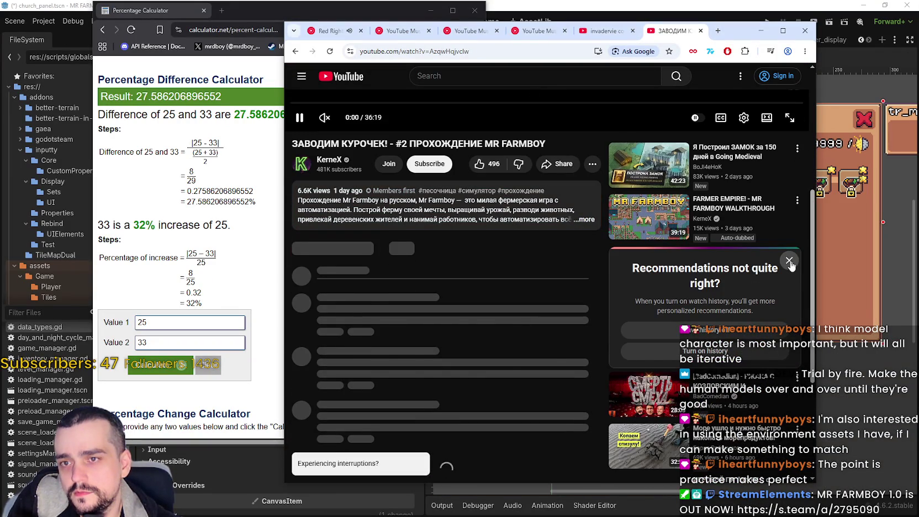
{"action": "left_click", "coordinate": [789, 260]}
{"action": "left_click", "coordinate": [387, 247]}
{"action": "left_click", "coordinate": [386, 314]}
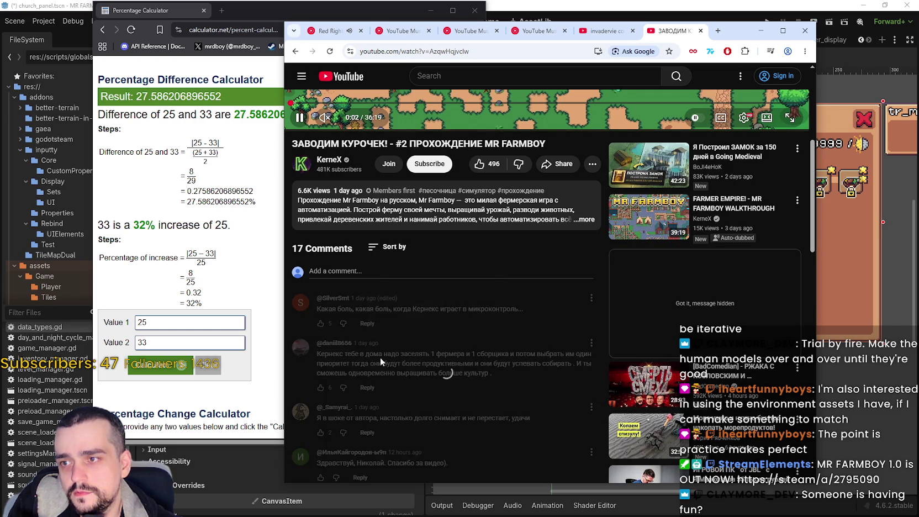
Step: Translate the first comment into English
{"action": "mouse_move", "coordinate": [547, 310]}
{"action": "left_mouse_down"}
{"action": "mouse_move", "coordinate": [320, 310]}
{"action": "mouse_move", "coordinate": [309, 166]}
{"action": "mouse_move", "coordinate": [318, 310]}
{"action": "left_mouse_up"}
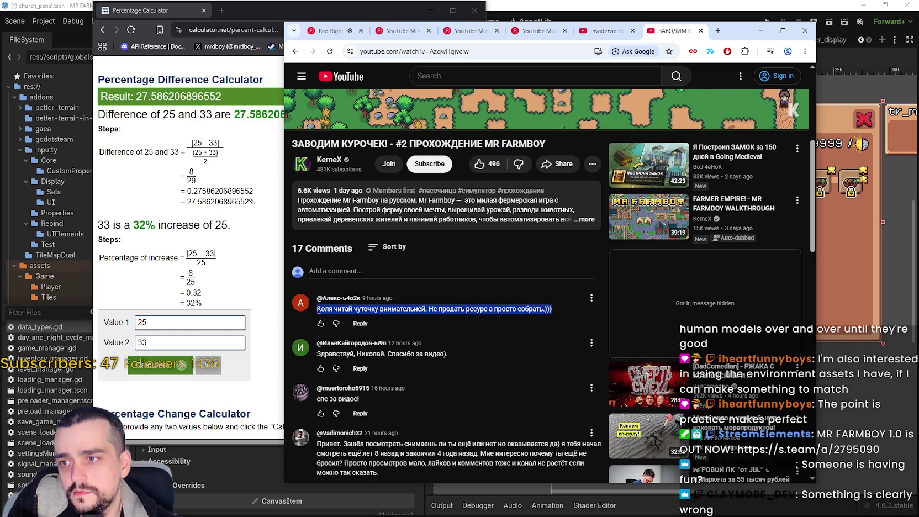
{"action": "right_click", "coordinate": [319, 306]}
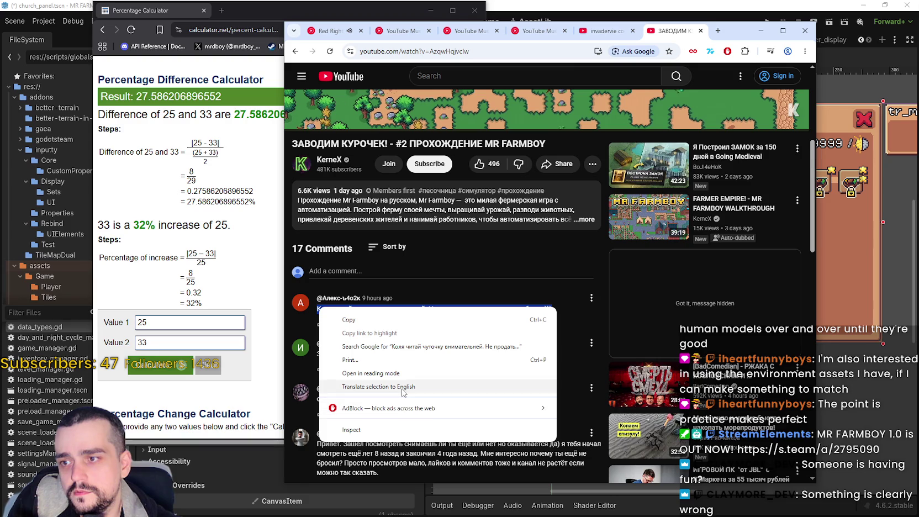
{"action": "left_click", "coordinate": [403, 390]}
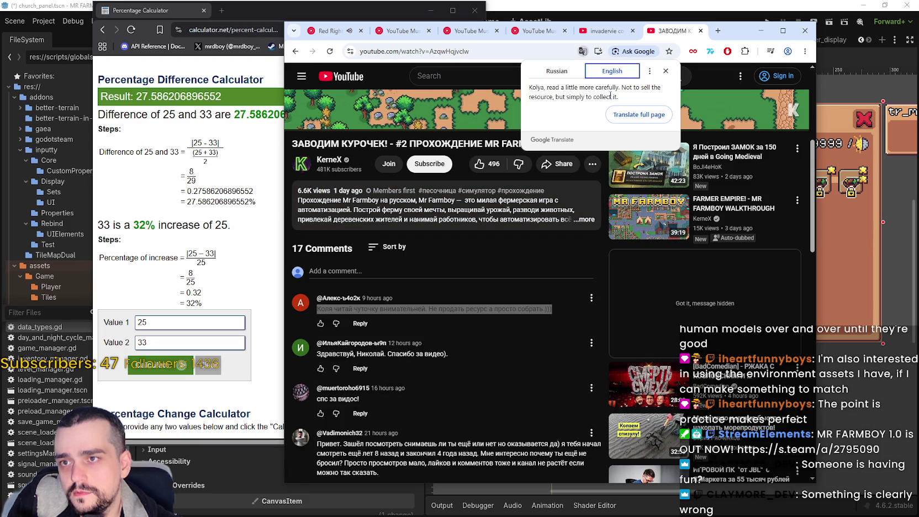
{"action": "left_click_drag", "start_coordinate": [541, 96], "coordinate": [622, 97]}
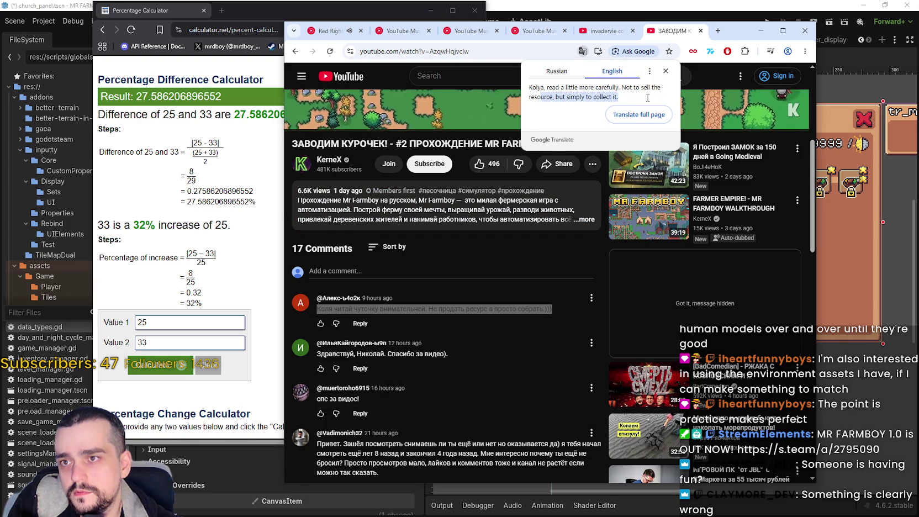
{"action": "left_click", "coordinate": [666, 71]}
{"action": "left_click", "coordinate": [449, 297]}
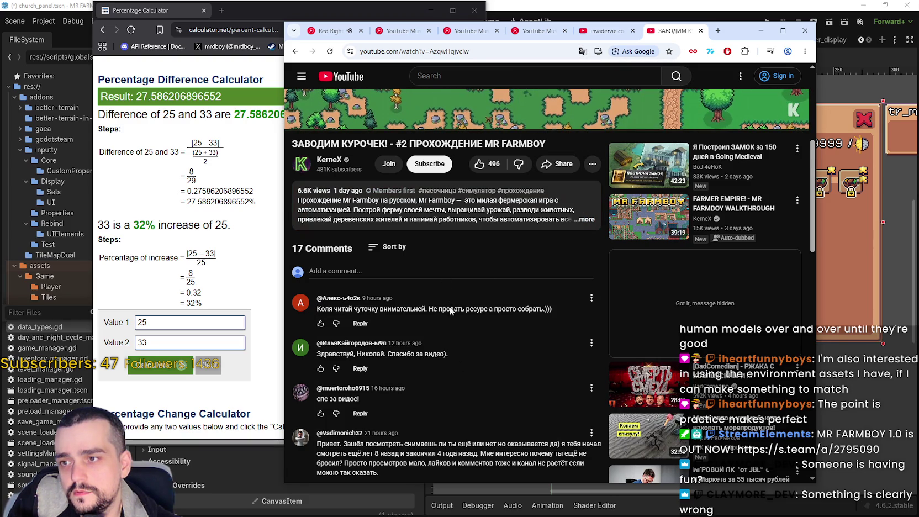
Step: Translate the second comment and a long comment, then the whole page into English
{"action": "left_click_drag", "start_coordinate": [450, 355], "coordinate": [330, 357]}
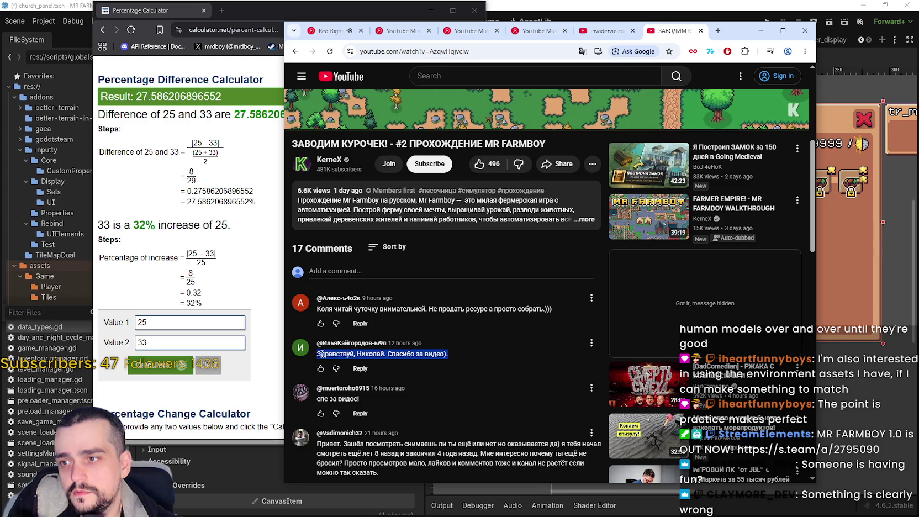
{"action": "right_click", "coordinate": [319, 357]}
{"action": "left_click", "coordinate": [418, 441]}
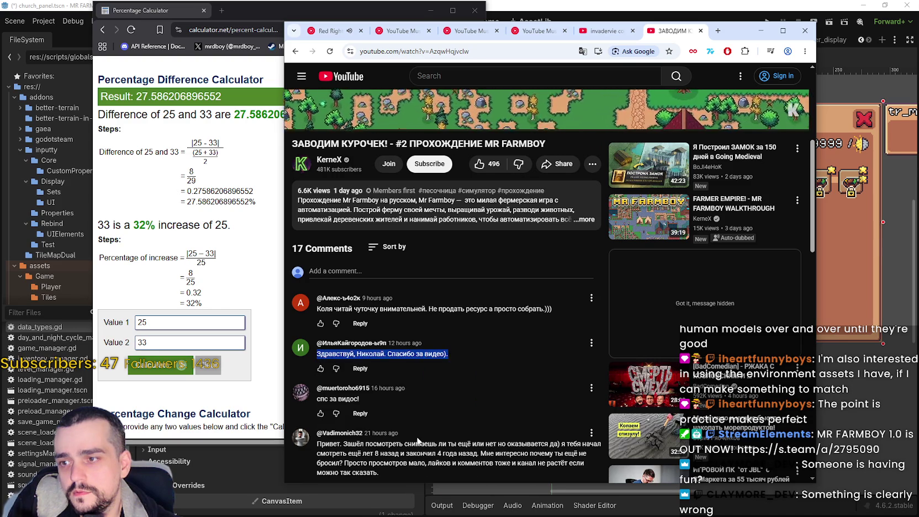
{"action": "left_click", "coordinate": [667, 74]}
{"action": "scroll", "coordinate": [469, 401], "scroll_direction": "down", "scroll_amount": 2}
{"action": "left_click_drag", "start_coordinate": [396, 379], "coordinate": [323, 349]}
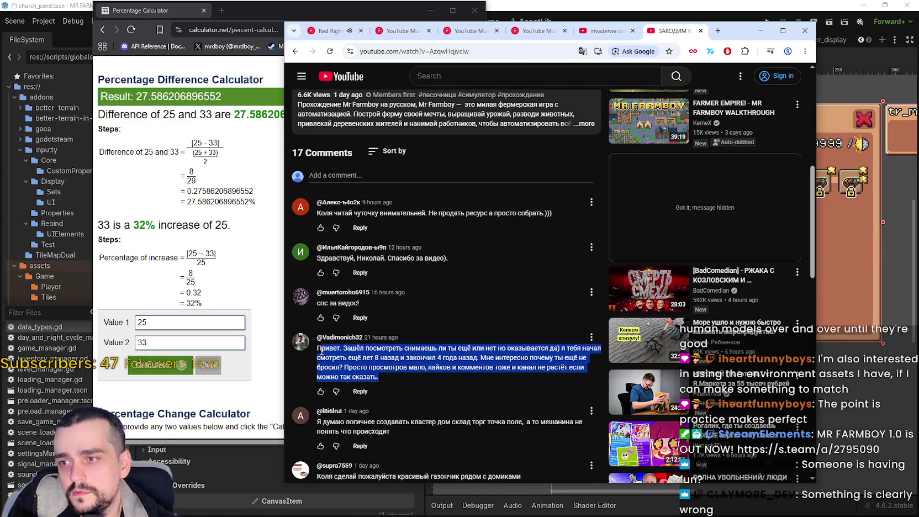
{"action": "right_click", "coordinate": [509, 349]}
{"action": "left_click", "coordinate": [587, 437]}
{"action": "left_click", "coordinate": [625, 152]}
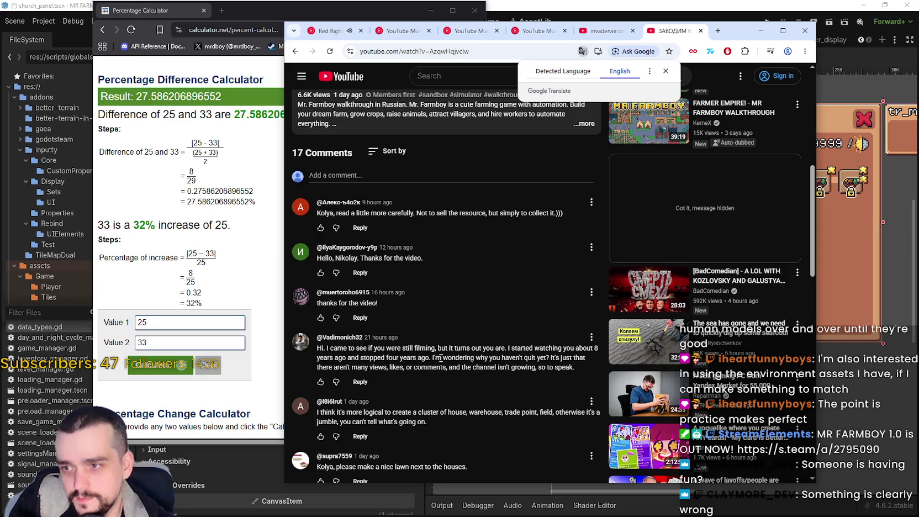
Step: Read through the translated comments and go back to KerneX's Videos page
{"action": "left_click_drag", "start_coordinate": [449, 349], "coordinate": [534, 369]}
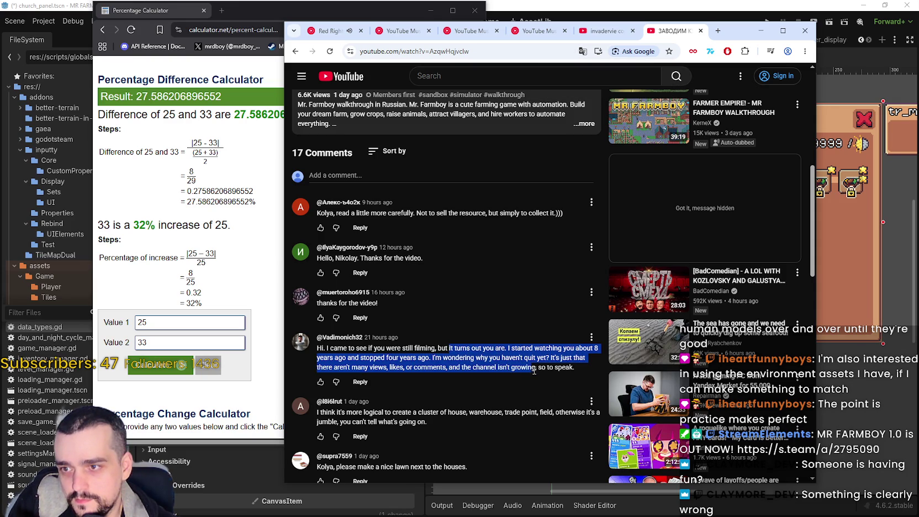
{"action": "scroll", "coordinate": [562, 388], "scroll_direction": "down", "scroll_amount": 2}
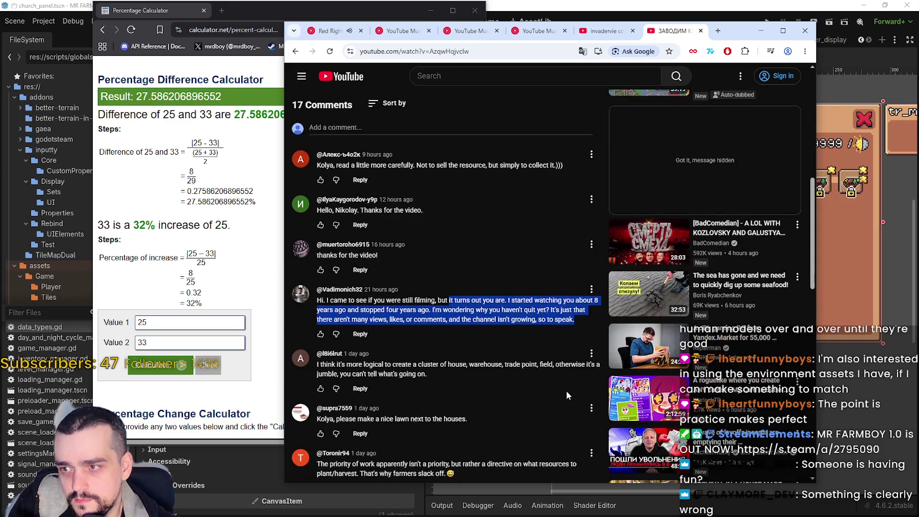
{"action": "scroll", "coordinate": [562, 386], "scroll_direction": "down", "scroll_amount": 3}
{"action": "scroll", "coordinate": [562, 385], "scroll_direction": "up", "scroll_amount": 10}
{"action": "scroll", "coordinate": [535, 206], "scroll_direction": "down", "scroll_amount": 1}
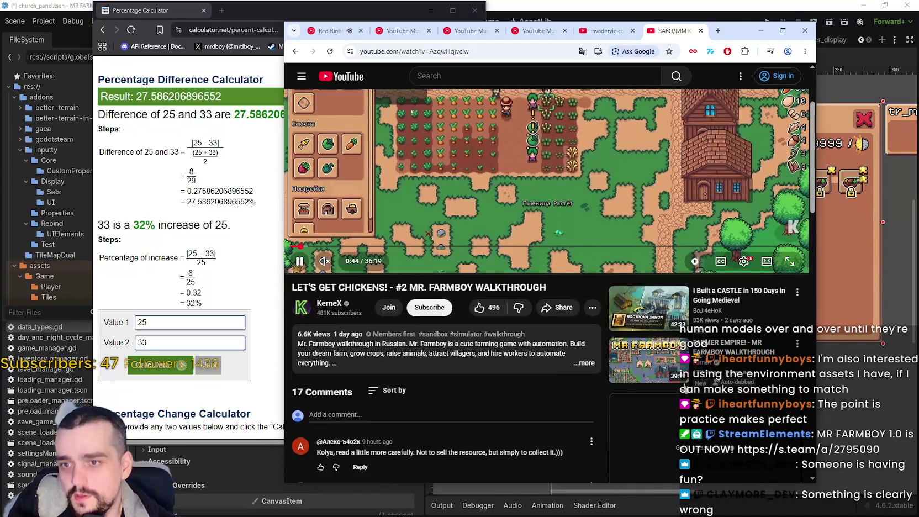
{"action": "scroll", "coordinate": [500, 247], "scroll_direction": "down", "scroll_amount": 1}
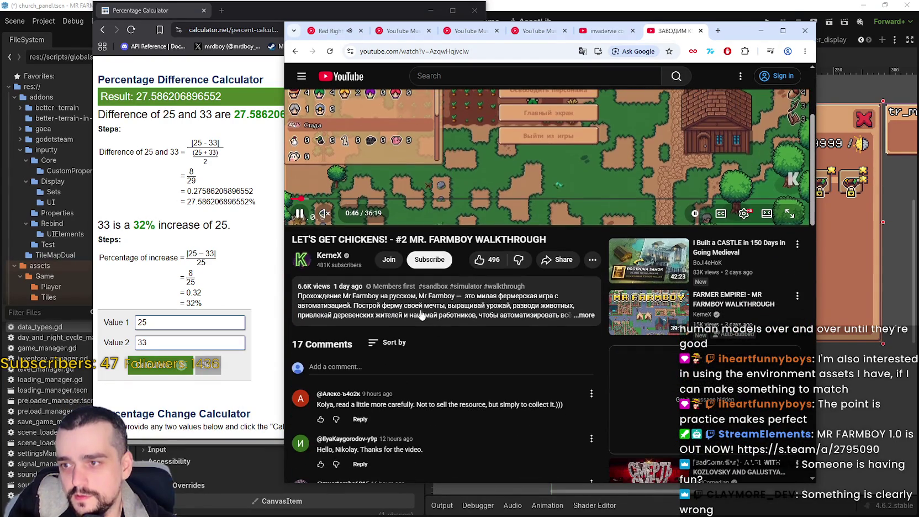
{"action": "scroll", "coordinate": [500, 247], "scroll_direction": "up", "scroll_amount": 2}
{"action": "left_click", "coordinate": [294, 52]}
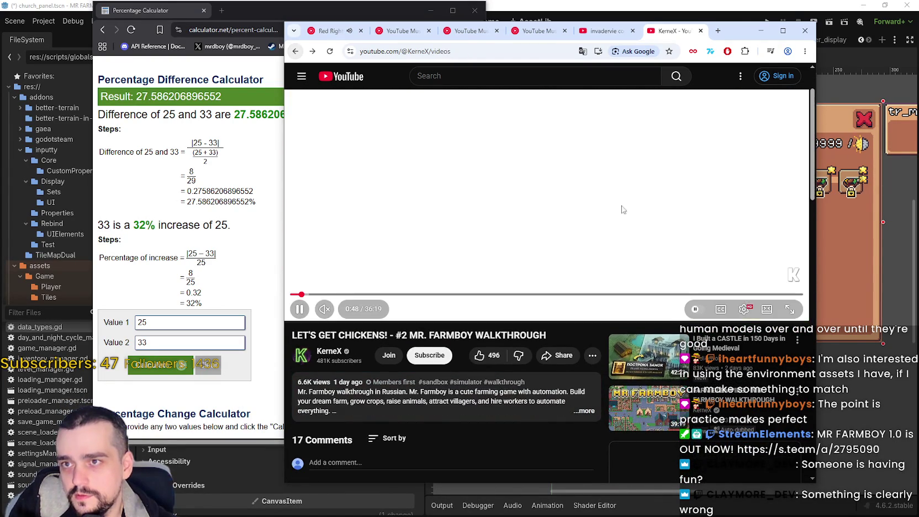
{"action": "scroll", "coordinate": [628, 382], "scroll_direction": "up", "scroll_amount": 4}
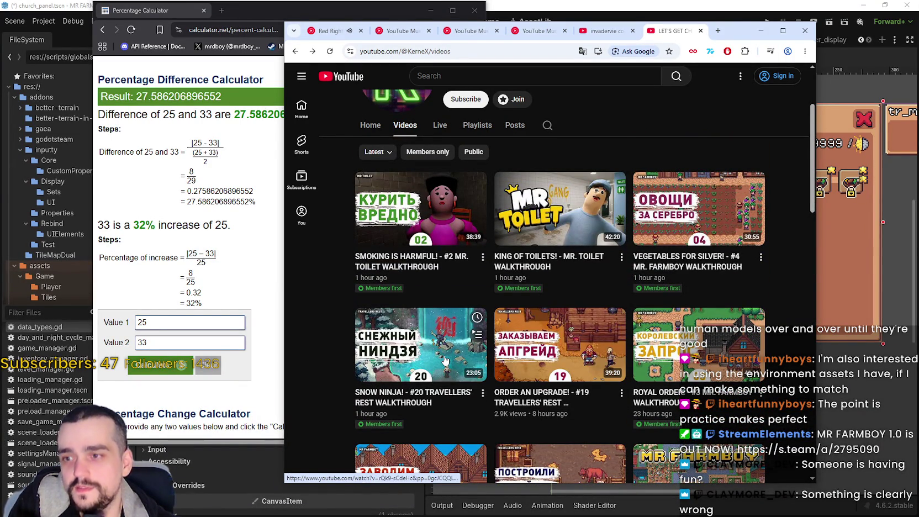
{"action": "scroll", "coordinate": [486, 309], "scroll_direction": "down", "scroll_amount": 3}
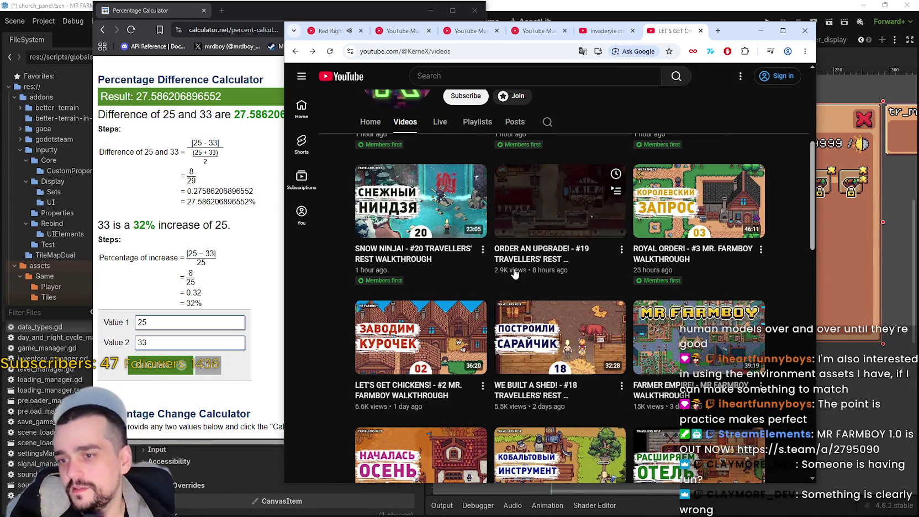
{"action": "scroll", "coordinate": [514, 274], "scroll_direction": "up", "scroll_amount": 5}
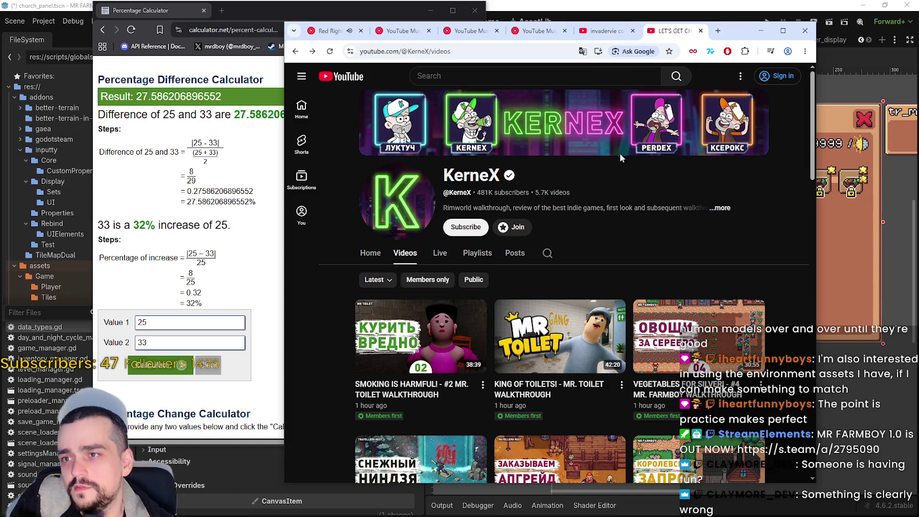
{"action": "left_click", "coordinate": [720, 209]}
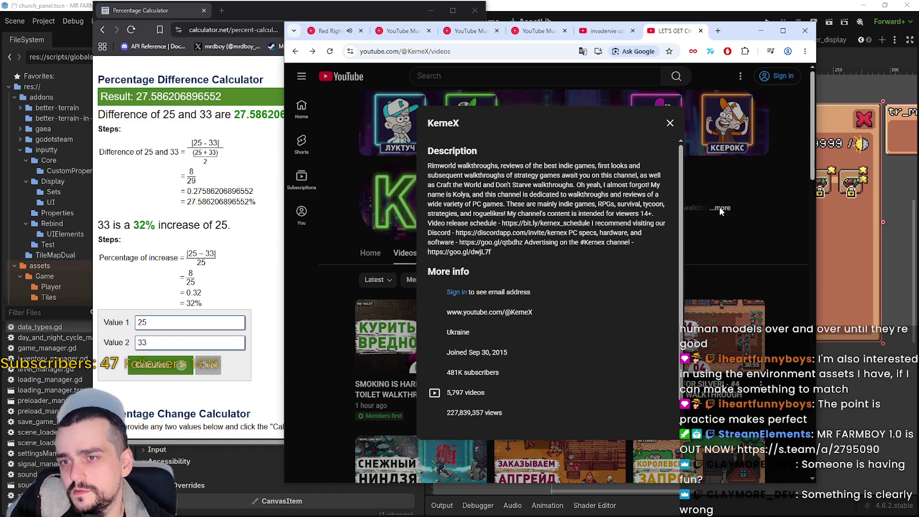
{"action": "mouse_move", "coordinate": [463, 166]}
{"action": "left_mouse_down"}
{"action": "mouse_move", "coordinate": [608, 204]}
{"action": "mouse_move", "coordinate": [645, 248]}
{"action": "mouse_move", "coordinate": [633, 314]}
{"action": "left_mouse_up"}
{"action": "scroll", "coordinate": [632, 309], "scroll_direction": "down", "scroll_amount": 1}
{"action": "left_click", "coordinate": [628, 361]}
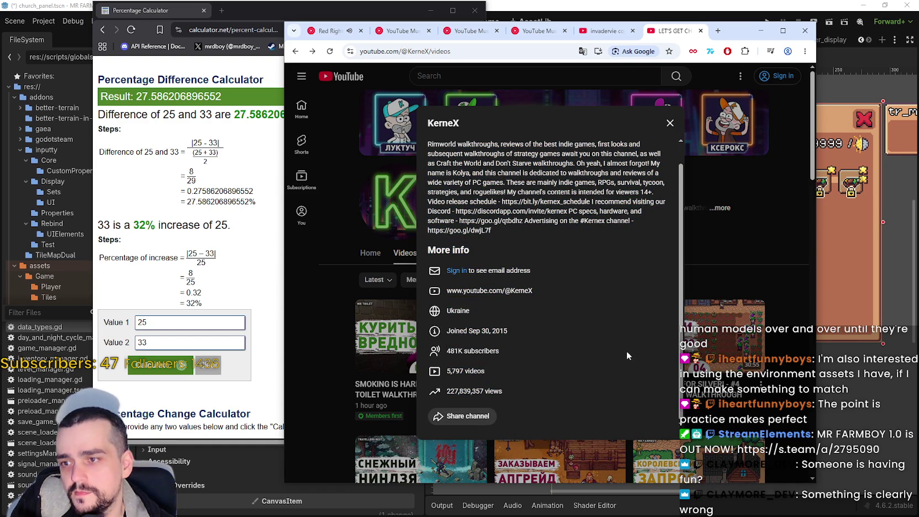
{"action": "scroll", "coordinate": [627, 352], "scroll_direction": "up", "scroll_amount": 1}
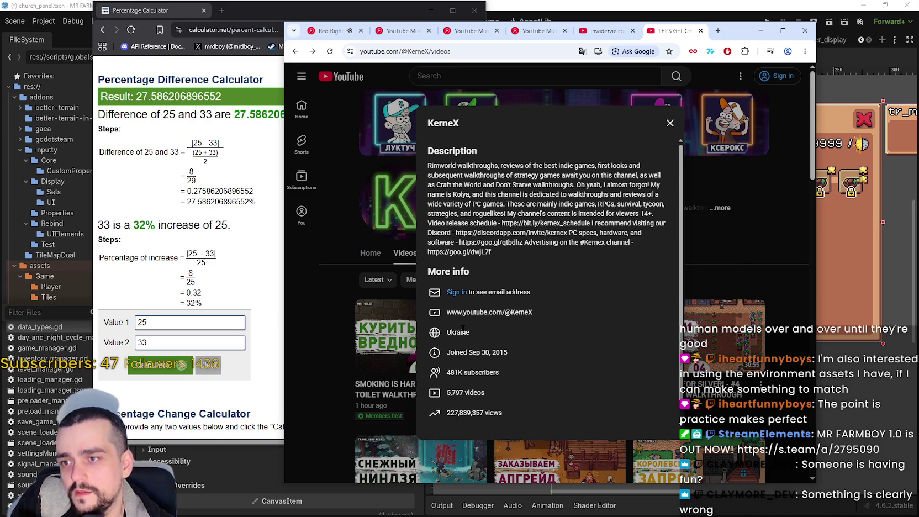
{"action": "left_click", "coordinate": [715, 264]}
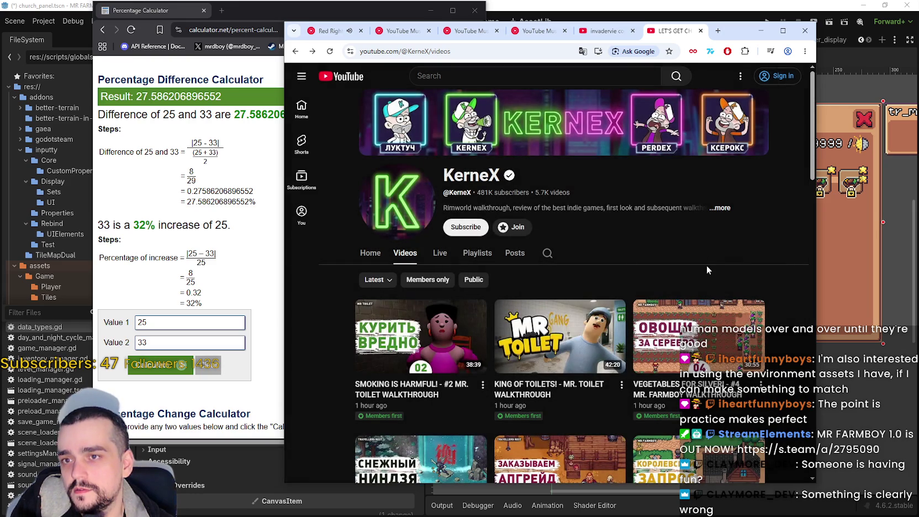
{"action": "scroll", "coordinate": [712, 265], "scroll_direction": "down", "scroll_amount": 1}
{"action": "scroll", "coordinate": [684, 332], "scroll_direction": "down", "scroll_amount": 2}
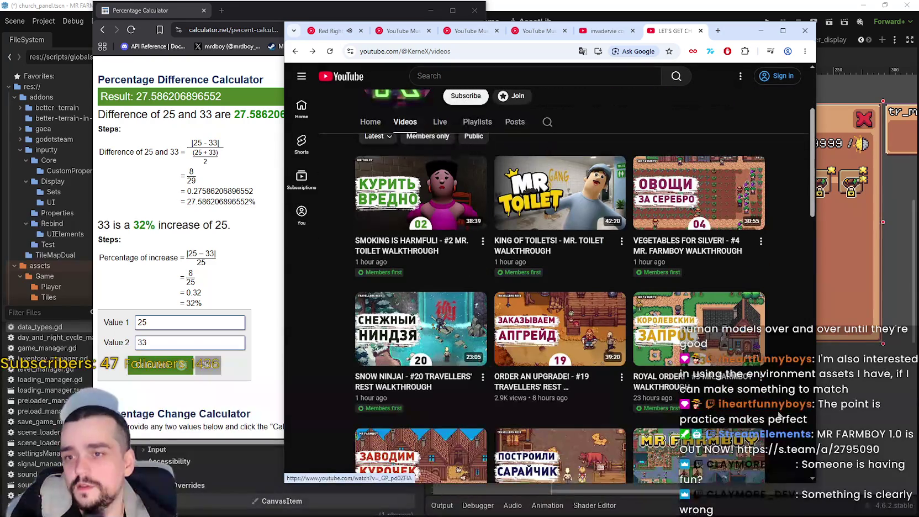
{"action": "scroll", "coordinate": [713, 364], "scroll_direction": "up", "scroll_amount": 1}
{"action": "scroll", "coordinate": [714, 370], "scroll_direction": "down", "scroll_amount": 1}
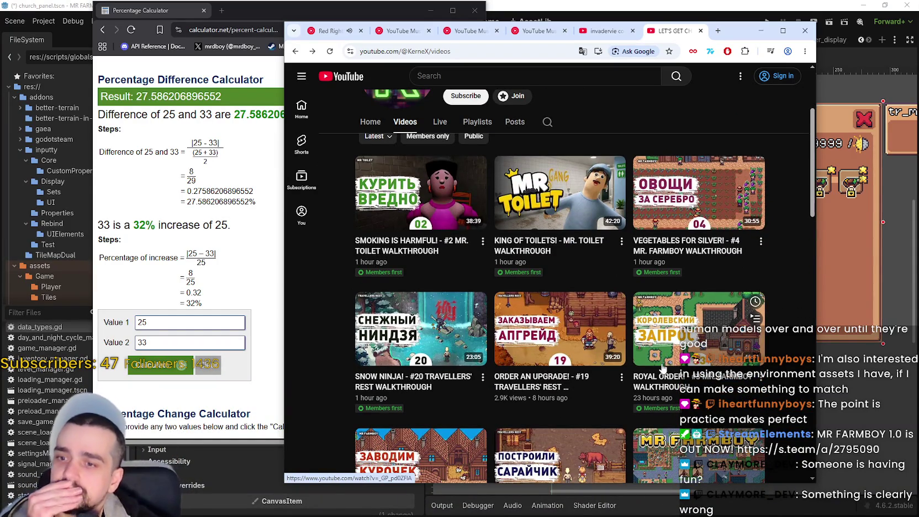
{"action": "scroll", "coordinate": [669, 343], "scroll_direction": "down", "scroll_amount": 3}
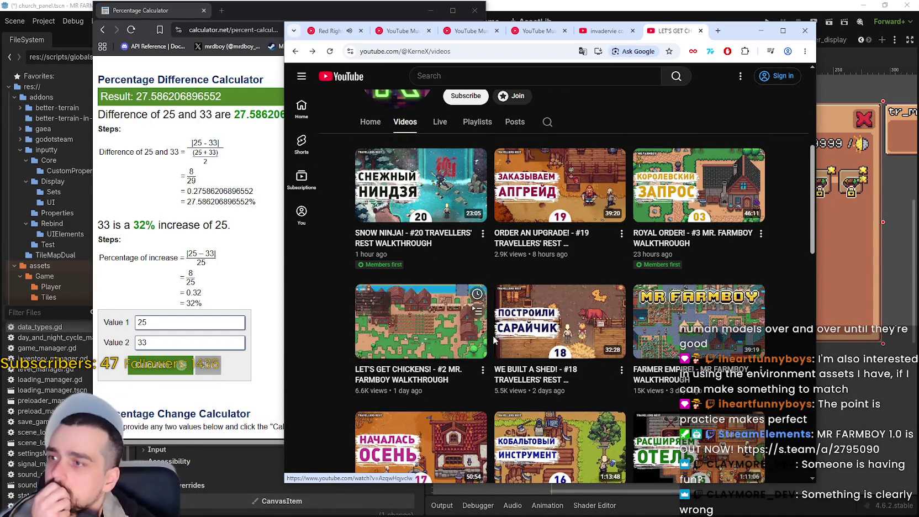
{"action": "scroll", "coordinate": [610, 362], "scroll_direction": "down", "scroll_amount": 2}
{"action": "scroll", "coordinate": [657, 332], "scroll_direction": "down", "scroll_amount": 1}
{"action": "scroll", "coordinate": [657, 331], "scroll_direction": "down", "scroll_amount": 3}
{"action": "scroll", "coordinate": [674, 276], "scroll_direction": "up", "scroll_amount": 10}
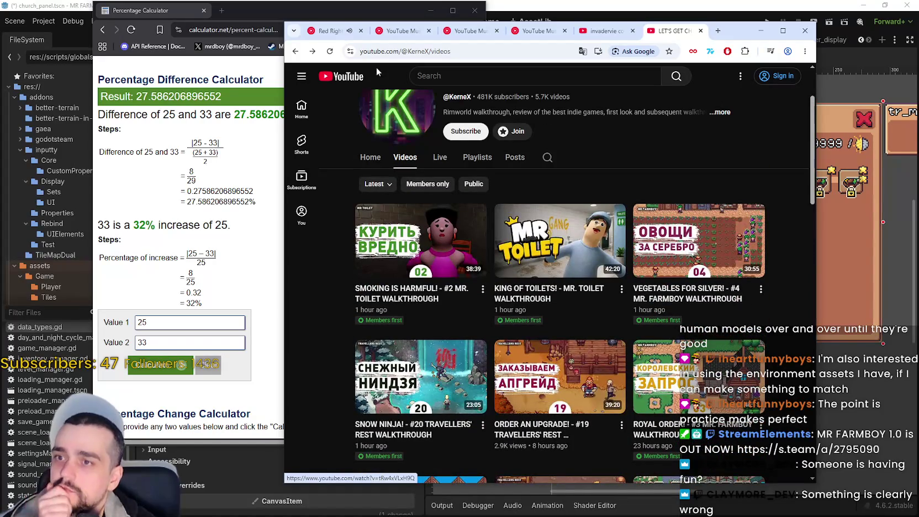
{"action": "scroll", "coordinate": [520, 224], "scroll_direction": "up", "scroll_amount": 2}
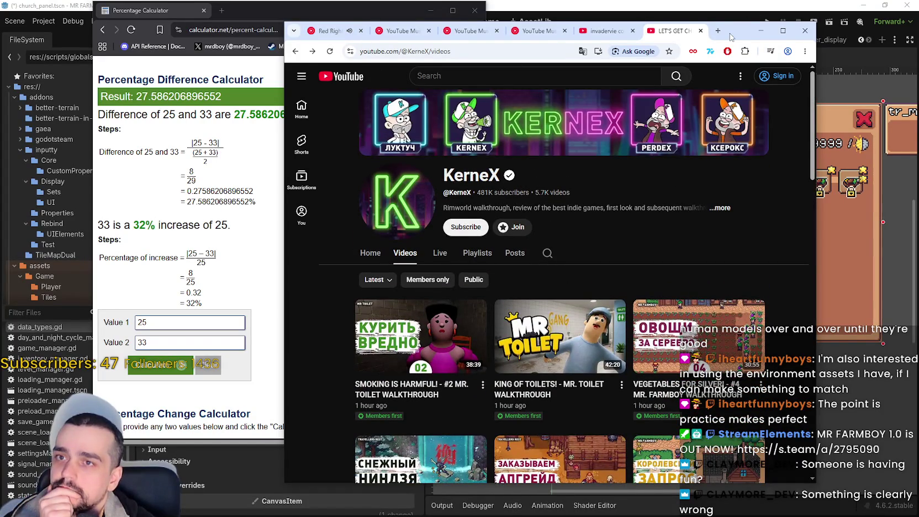
{"action": "left_click_drag", "start_coordinate": [345, 40], "coordinate": [379, 36]}
{"action": "scroll", "coordinate": [617, 301], "scroll_direction": "down", "scroll_amount": 3}
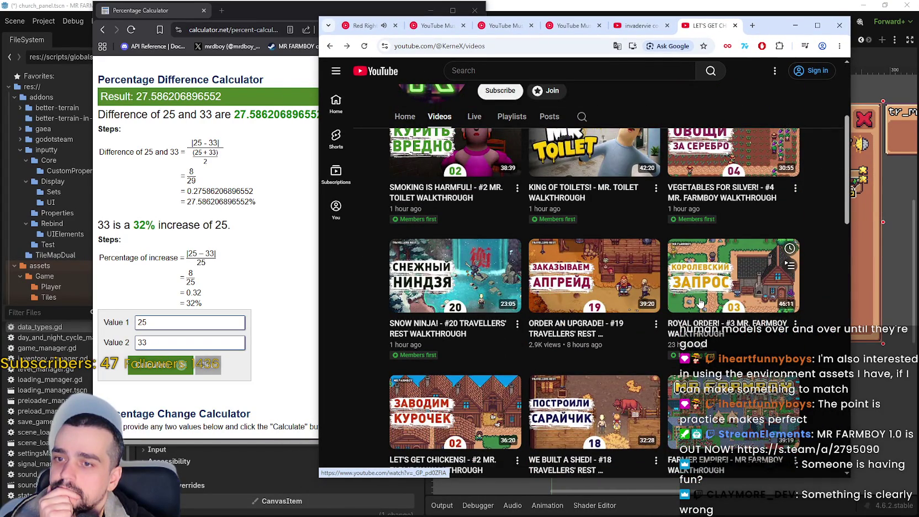
Step: Open the ROYAL ORDER! #3 Mr. Farmboy video and read through its expanded description
{"action": "left_click", "coordinate": [704, 335]}
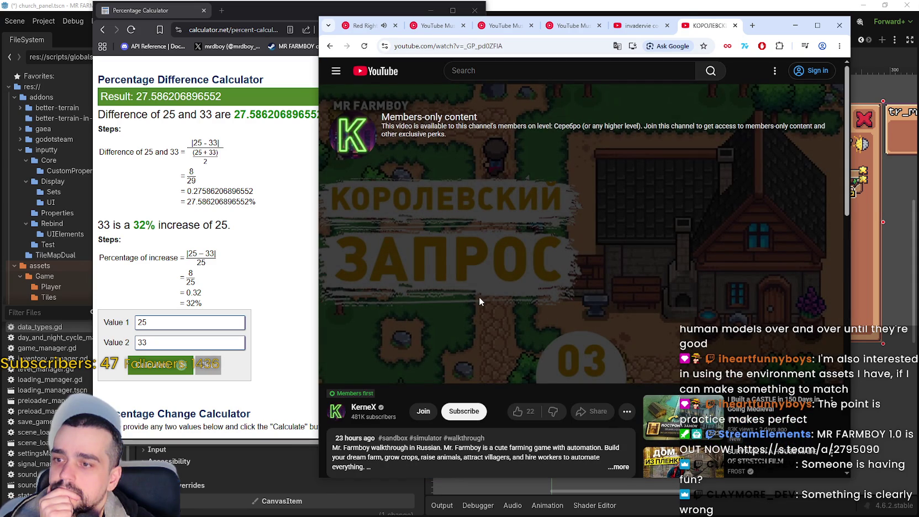
{"action": "scroll", "coordinate": [478, 292], "scroll_direction": "down", "scroll_amount": 1}
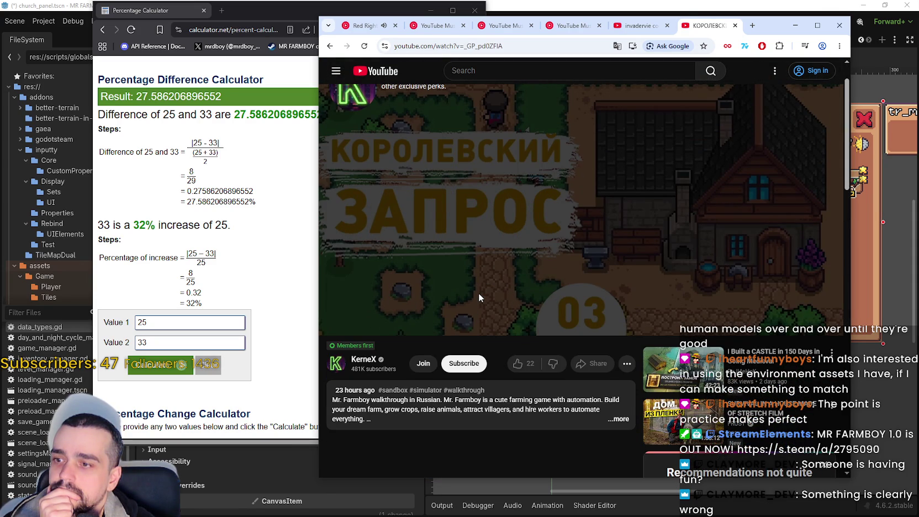
{"action": "left_click", "coordinate": [619, 422]}
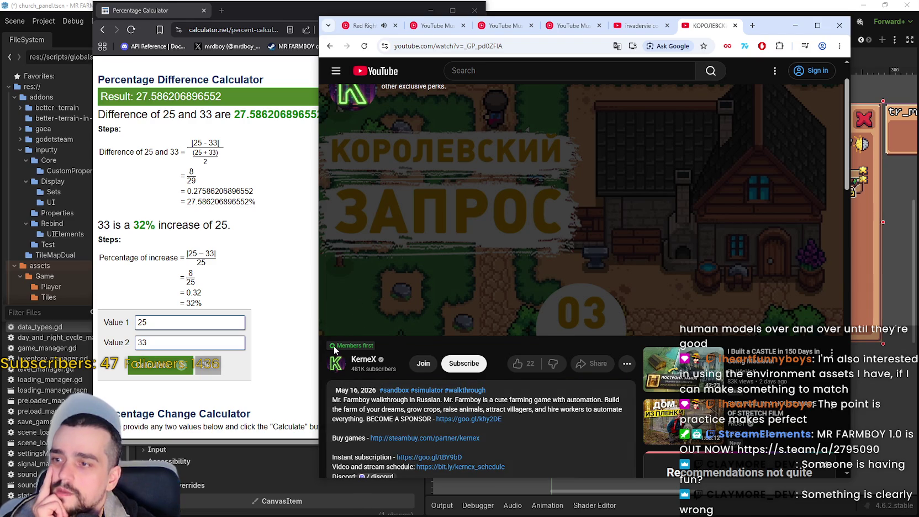
{"action": "scroll", "coordinate": [500, 368], "scroll_direction": "down", "scroll_amount": 3}
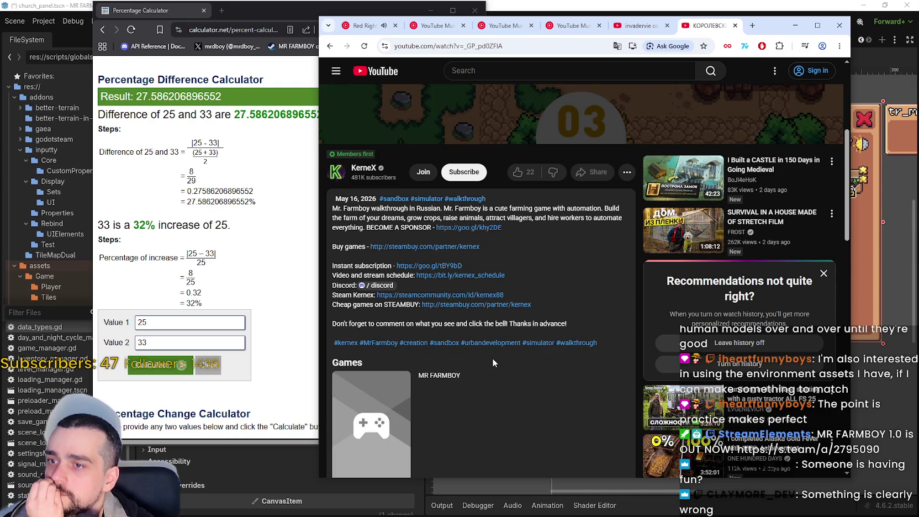
{"action": "scroll", "coordinate": [492, 358], "scroll_direction": "down", "scroll_amount": 3}
{"action": "scroll", "coordinate": [490, 355], "scroll_direction": "down", "scroll_amount": 2}
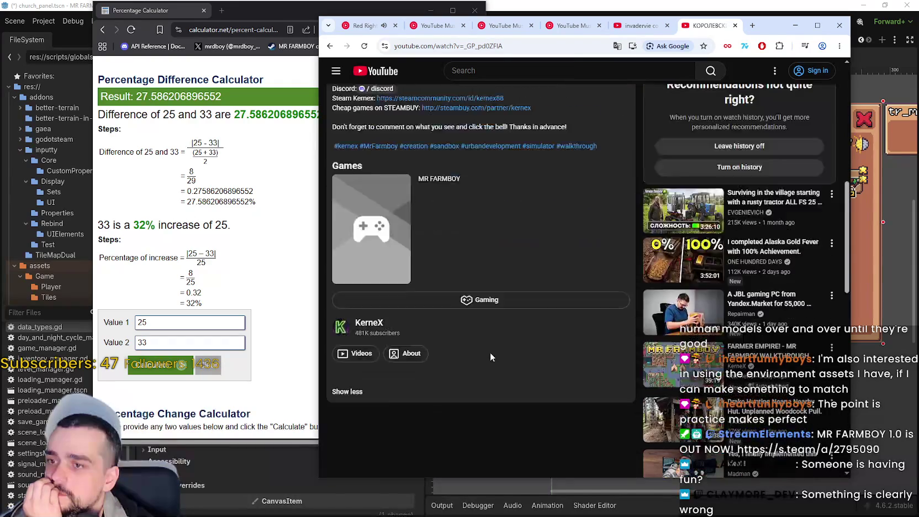
{"action": "scroll", "coordinate": [490, 352], "scroll_direction": "up", "scroll_amount": 5}
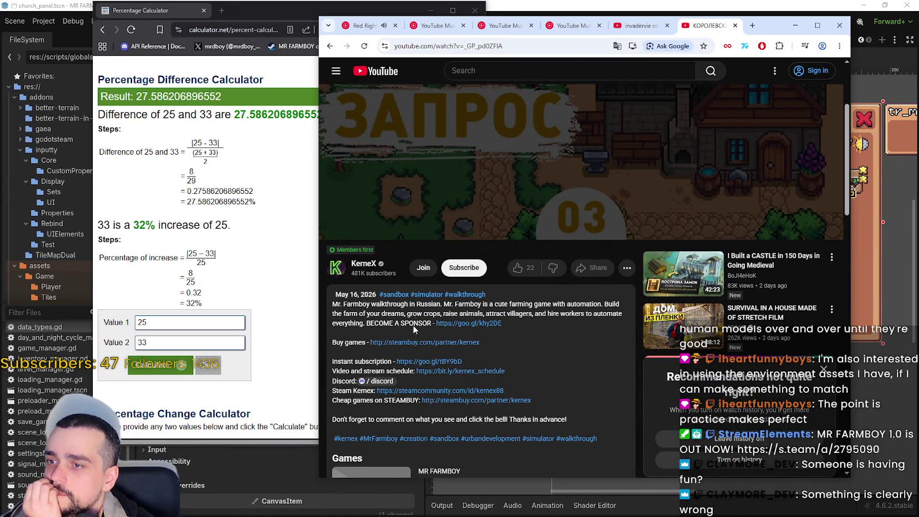
{"action": "scroll", "coordinate": [442, 337], "scroll_direction": "up", "scroll_amount": 3}
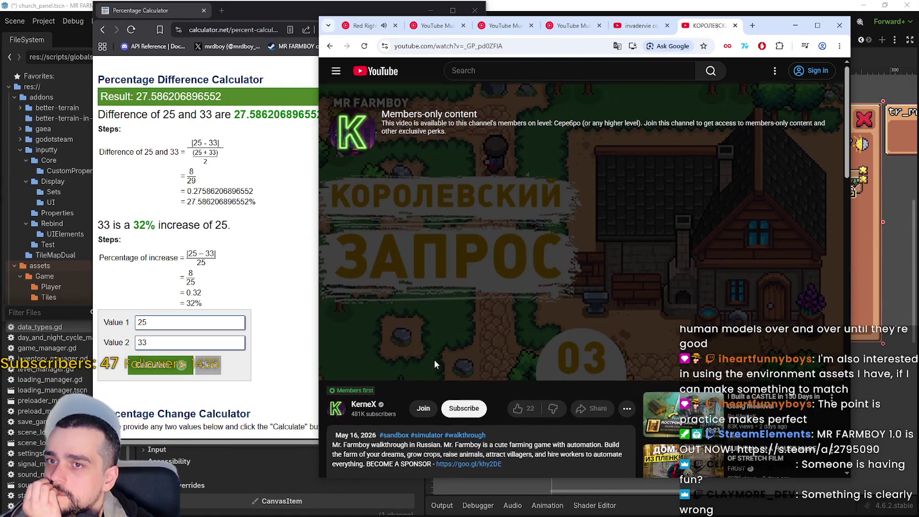
{"action": "scroll", "coordinate": [431, 362], "scroll_direction": "down", "scroll_amount": 3}
{"action": "scroll", "coordinate": [407, 367], "scroll_direction": "down", "scroll_amount": 2}
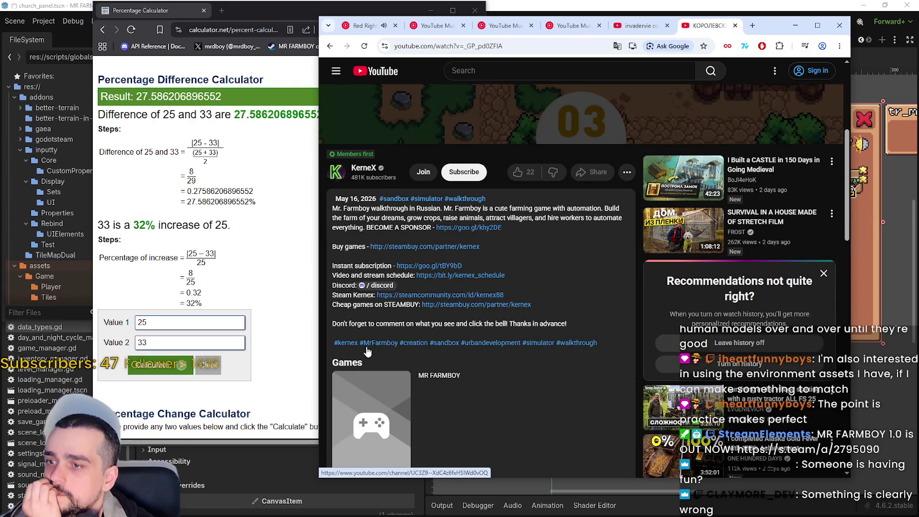
Step: Browse the #MrFarmboy hashtag videos on YouTube, then minimize the browser window
{"action": "left_click", "coordinate": [380, 346]}
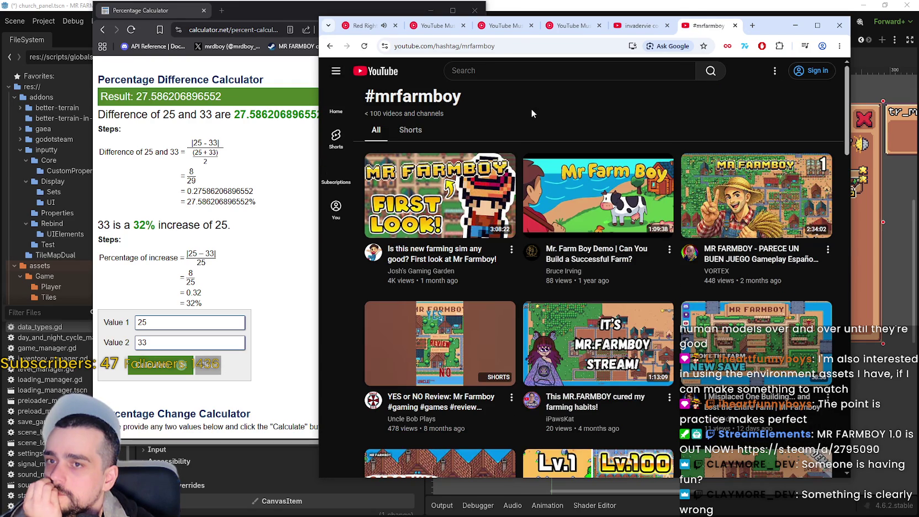
{"action": "scroll", "coordinate": [525, 111], "scroll_direction": "down", "scroll_amount": 3}
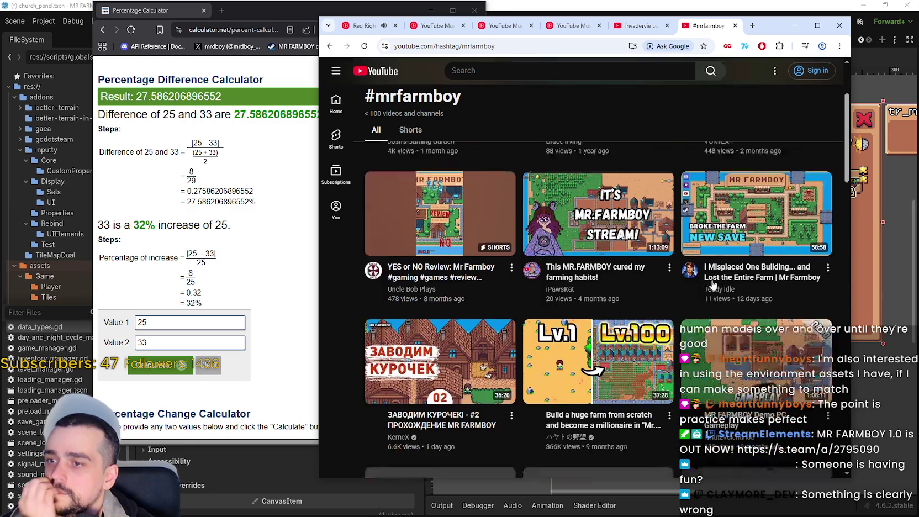
{"action": "scroll", "coordinate": [728, 212], "scroll_direction": "down", "scroll_amount": 3}
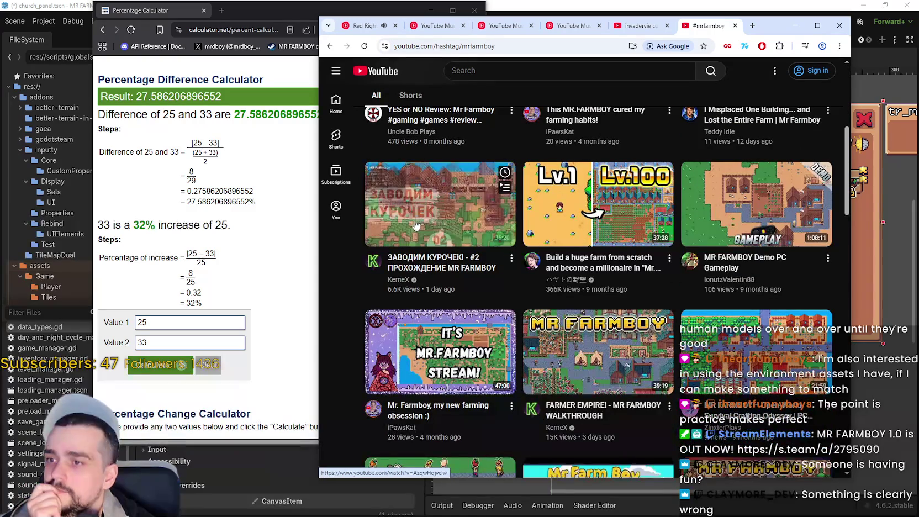
{"action": "scroll", "coordinate": [417, 225], "scroll_direction": "down", "scroll_amount": 3}
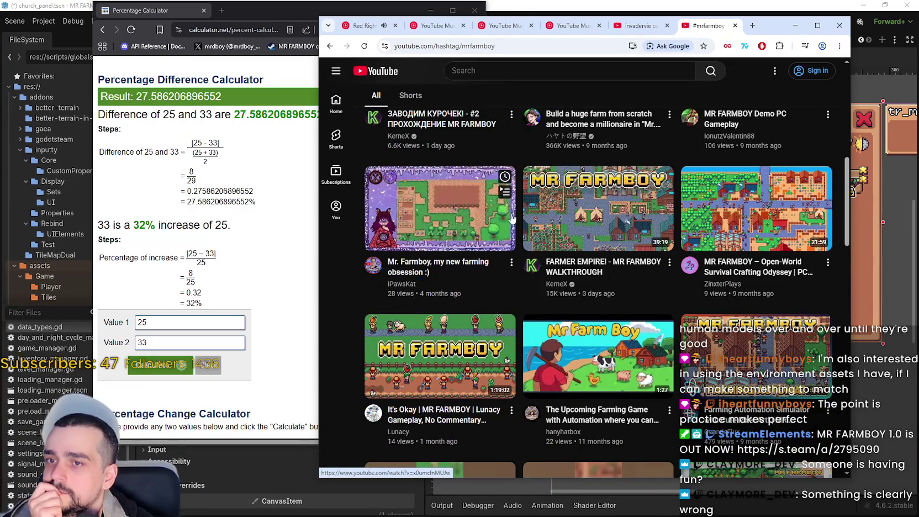
{"action": "mouse_move", "coordinate": [709, 217]}
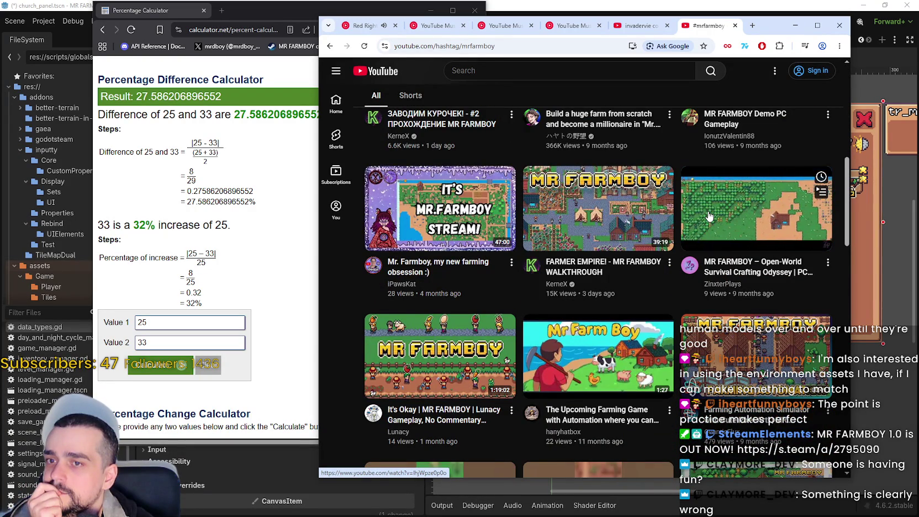
{"action": "scroll", "coordinate": [709, 216], "scroll_direction": "down", "scroll_amount": 3}
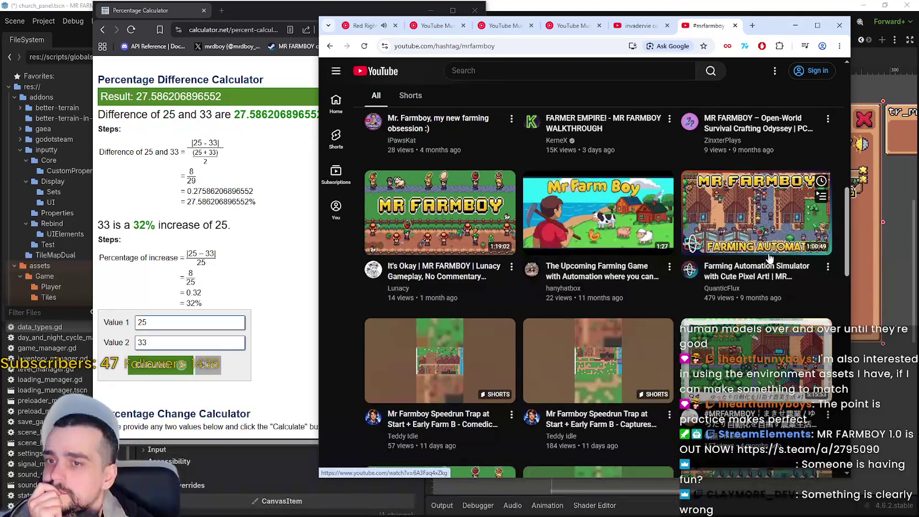
{"action": "scroll", "coordinate": [754, 293], "scroll_direction": "down", "scroll_amount": 3}
{"action": "scroll", "coordinate": [755, 292], "scroll_direction": "down", "scroll_amount": 3}
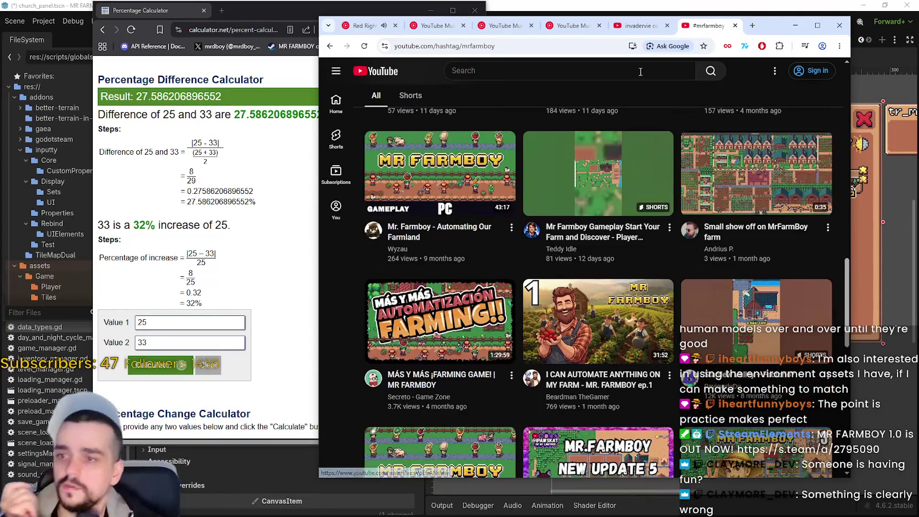
{"action": "left_click", "coordinate": [796, 26]}
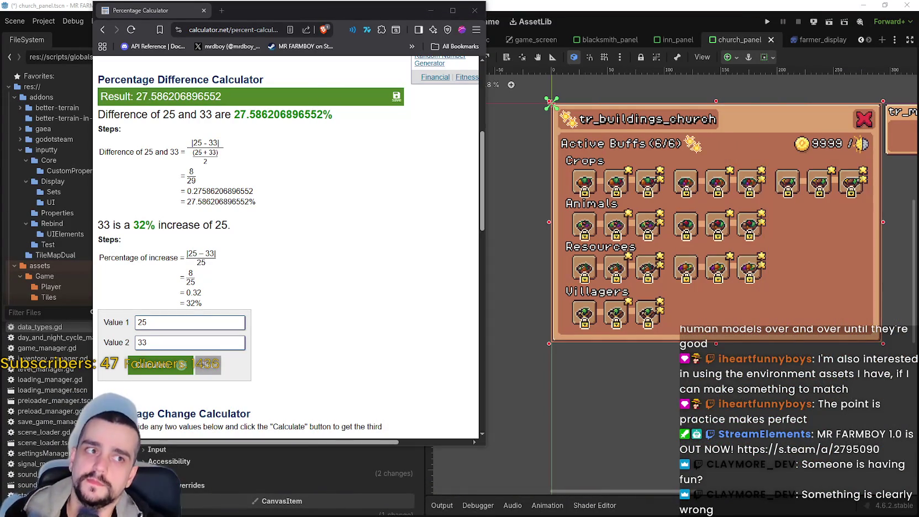
Step: Select the GoldCropsBlessing skill and check its adv_item choices, keeping Farmer
{"action": "left_click", "coordinate": [532, 334]}
{"action": "scroll", "coordinate": [532, 334], "scroll_direction": "down", "scroll_amount": 1}
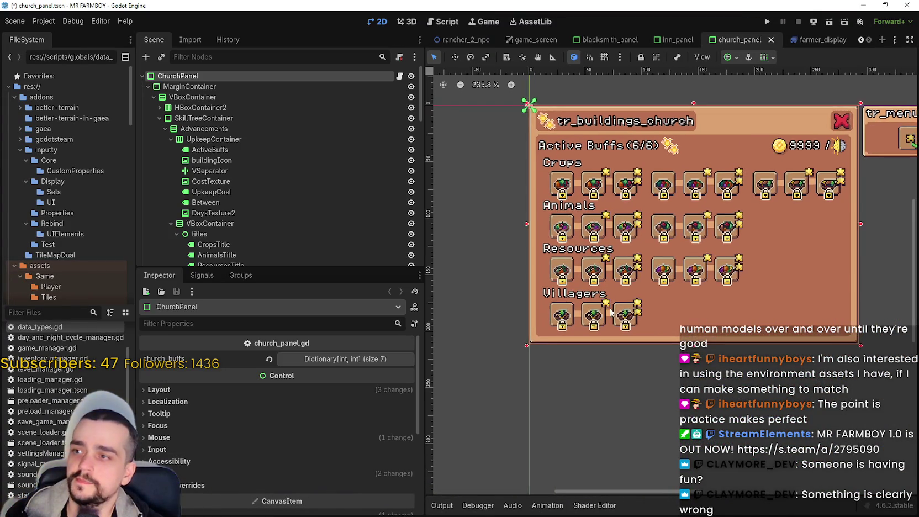
{"action": "scroll", "coordinate": [246, 153], "scroll_direction": "down", "scroll_amount": 10}
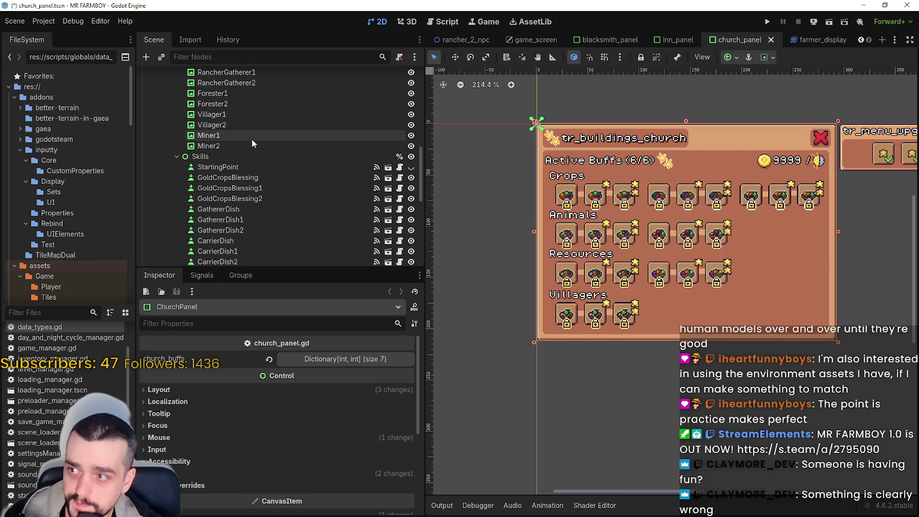
{"action": "left_click", "coordinate": [235, 178]}
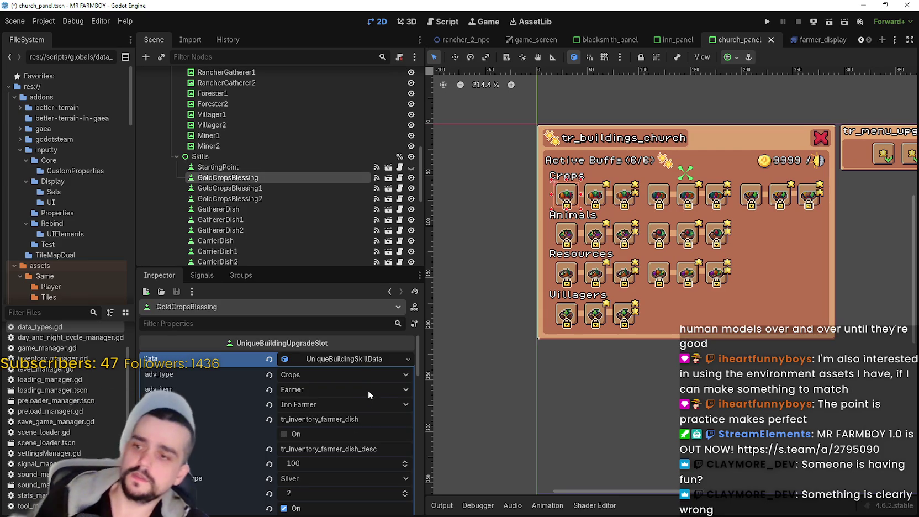
{"action": "left_click", "coordinate": [340, 390]}
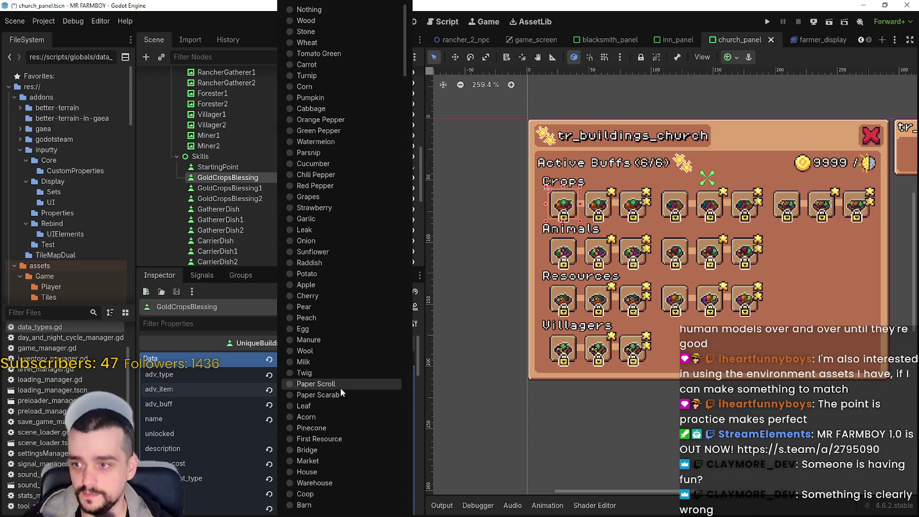
{"action": "left_click", "coordinate": [714, 513]}
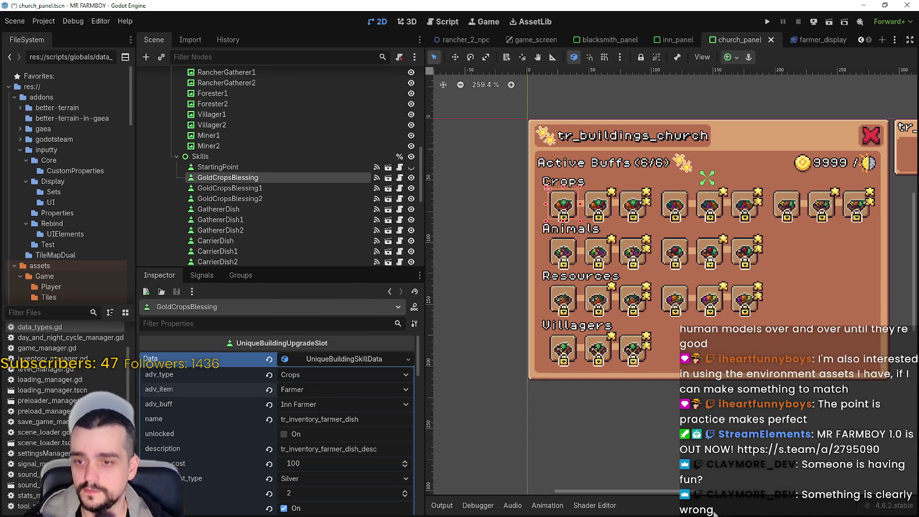
{"action": "left_click", "coordinate": [340, 392]}
{"action": "scroll", "coordinate": [343, 356], "scroll_direction": "down", "scroll_amount": 3}
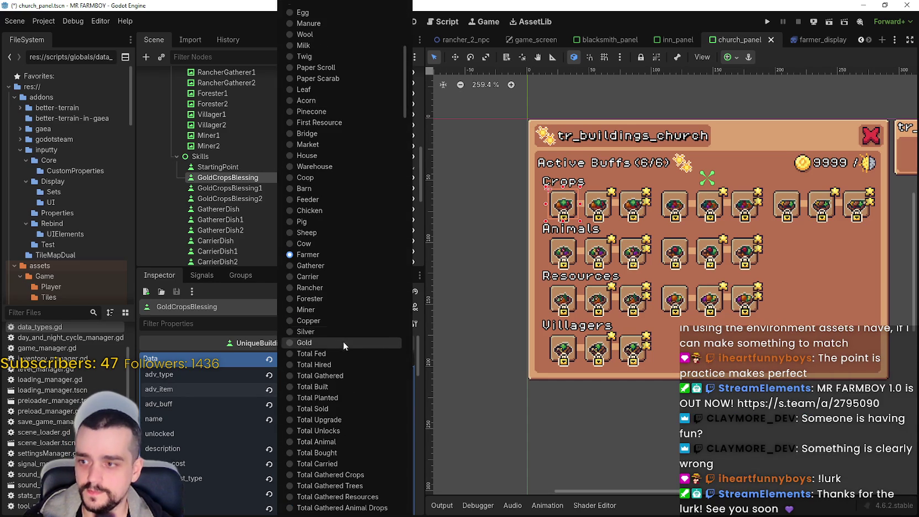
{"action": "left_click", "coordinate": [695, 512]}
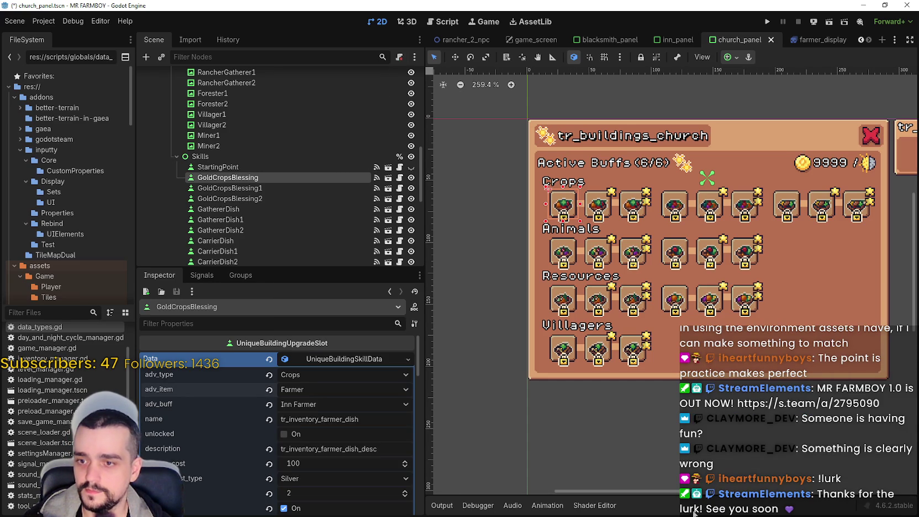
Step: Set GoldCropsBlessing's adv_buff to Temple Gold Blessing and save the church panel scene
{"action": "left_click", "coordinate": [307, 408]}
{"action": "scroll", "coordinate": [362, 383], "scroll_direction": "down", "scroll_amount": 5}
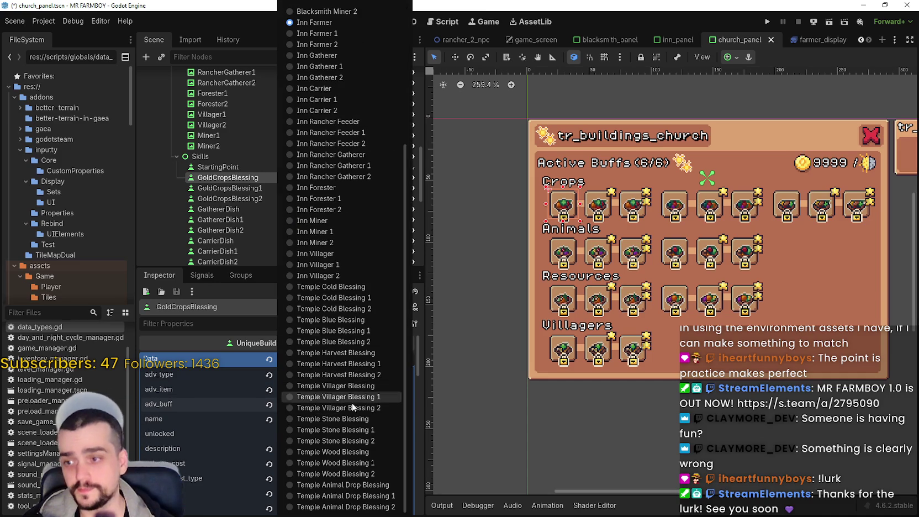
{"action": "left_click", "coordinate": [344, 287]}
{"action": "key", "text": "ctrl+s"}
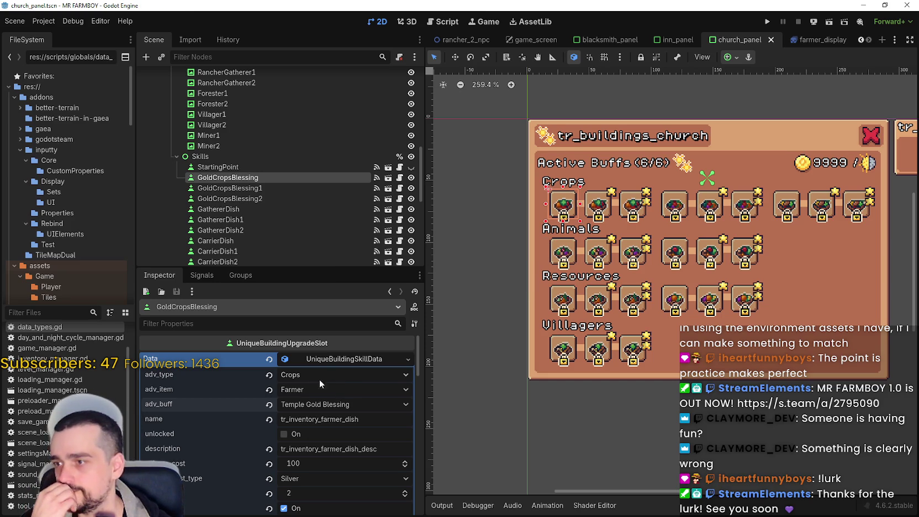
Step: Review the adv_item options again, leaving the value unchanged at Farmer
{"action": "mouse_move", "coordinate": [184, 373]}
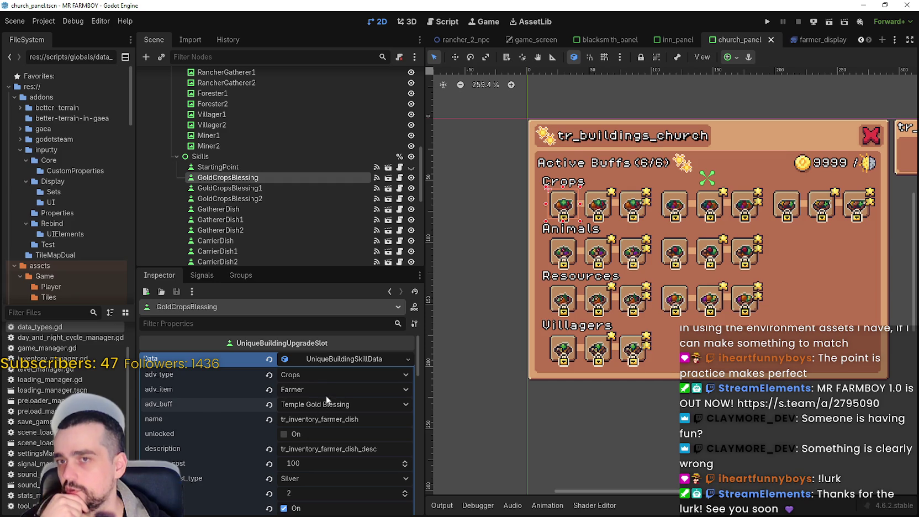
{"action": "left_click", "coordinate": [323, 390]}
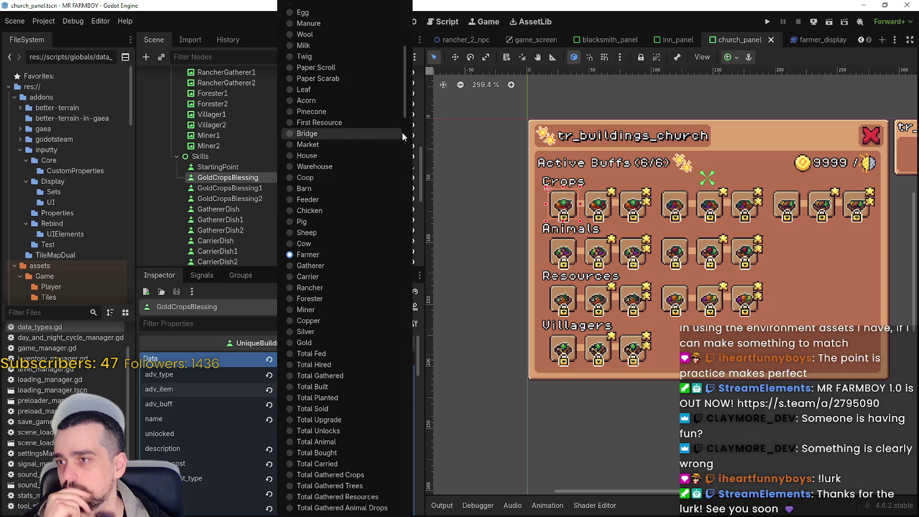
{"action": "left_click_drag", "start_coordinate": [406, 113], "coordinate": [403, 144]}
{"action": "scroll", "coordinate": [406, 119], "scroll_direction": "down", "scroll_amount": 1}
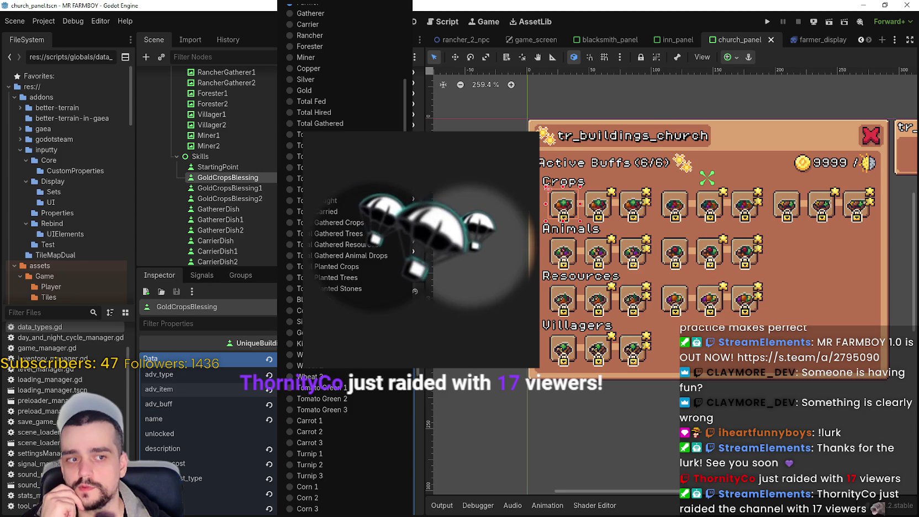
{"action": "key", "text": "Escape"}
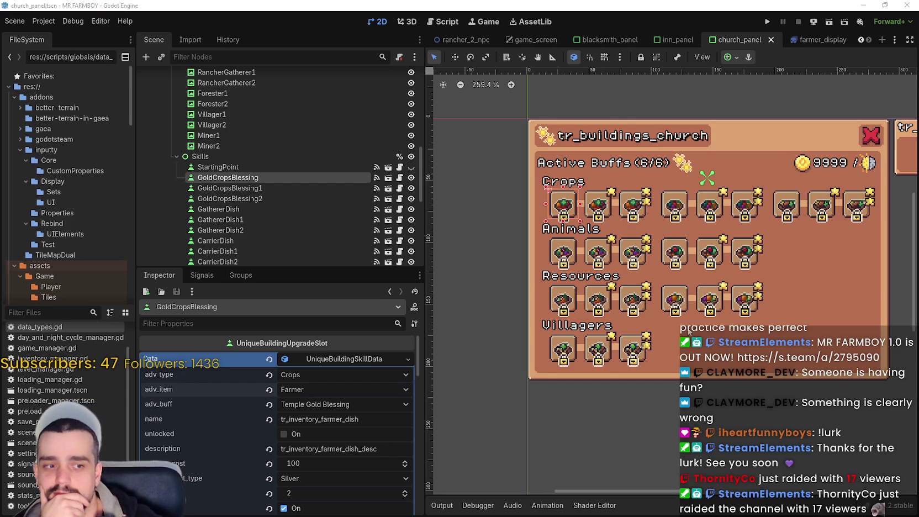
Step: Confirm adv_buff still reads Temple Gold Blessing, then collapse the skill data
{"action": "scroll", "coordinate": [583, 352], "scroll_direction": "down", "scroll_amount": 2}
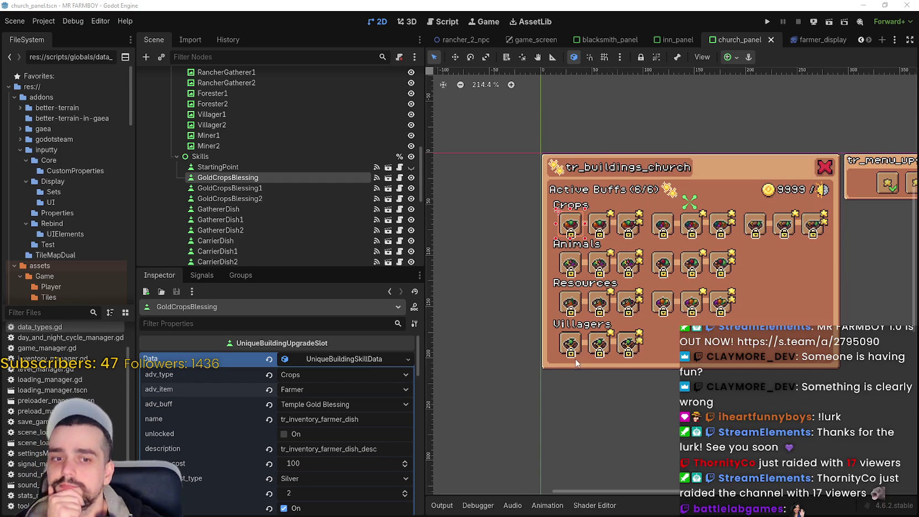
{"action": "scroll", "coordinate": [549, 343], "scroll_direction": "down", "scroll_amount": 1}
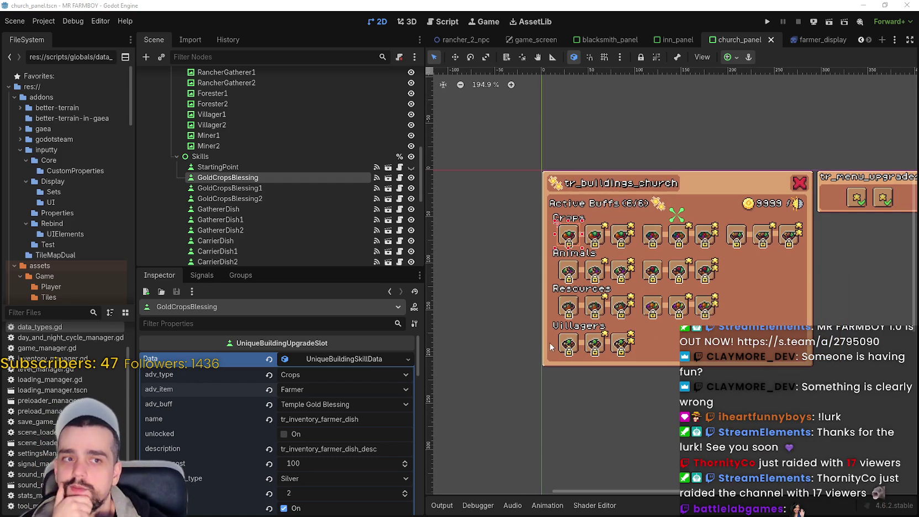
{"action": "scroll", "coordinate": [563, 341], "scroll_direction": "up", "scroll_amount": 1}
{"action": "scroll", "coordinate": [584, 348], "scroll_direction": "left", "scroll_amount": 2}
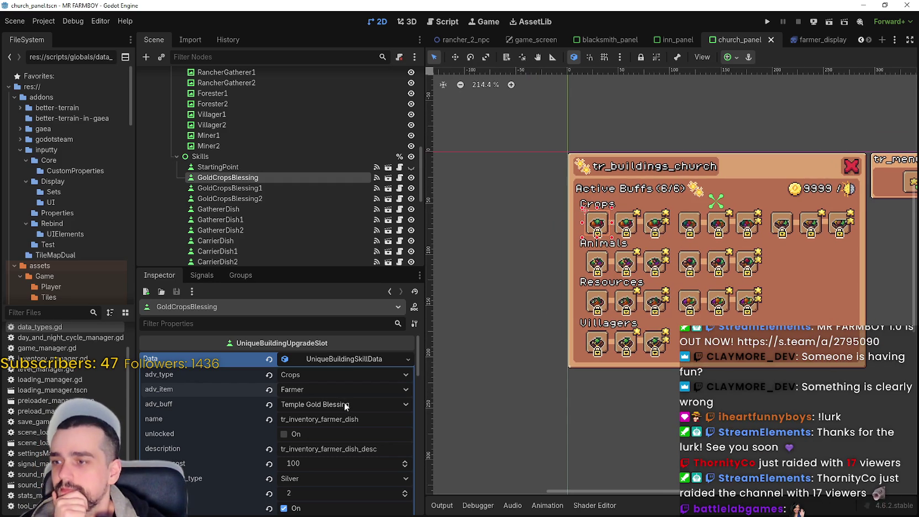
{"action": "left_click", "coordinate": [359, 406]}
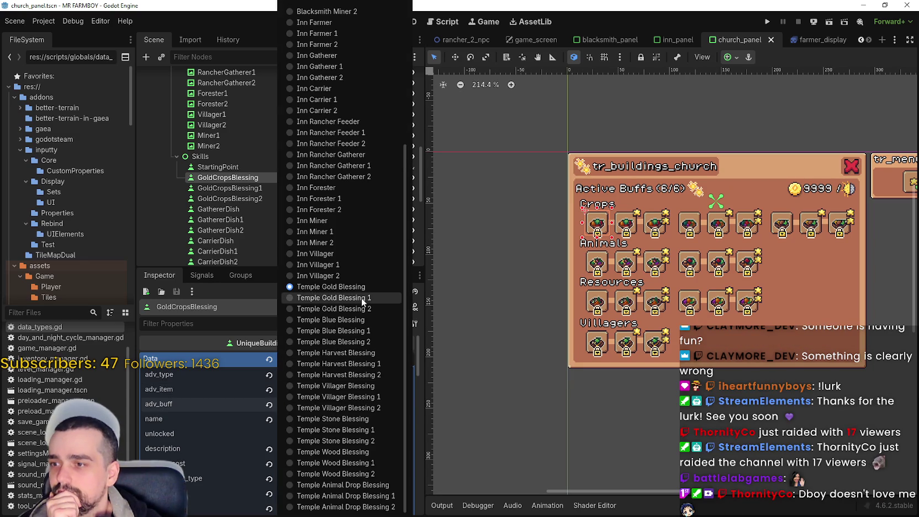
{"action": "left_click", "coordinate": [361, 298]}
{"action": "scroll", "coordinate": [684, 303], "scroll_direction": "up", "scroll_amount": 2}
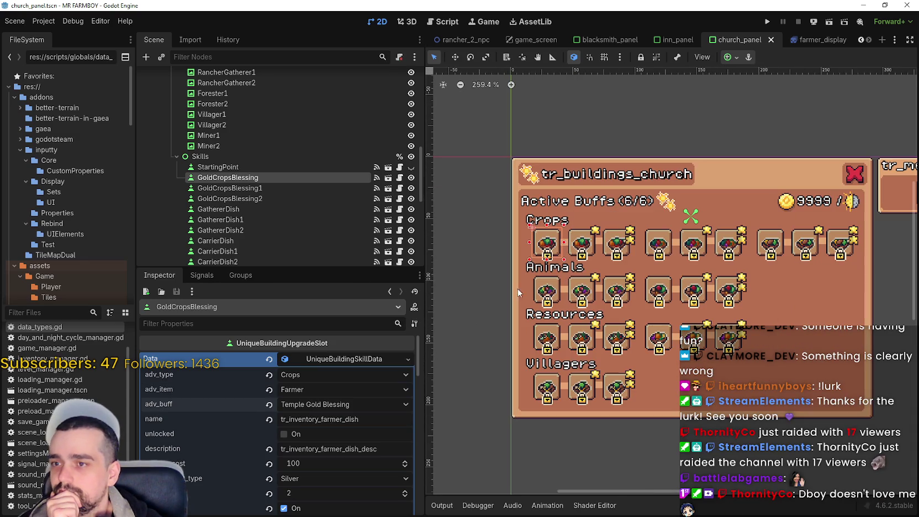
{"action": "left_click", "coordinate": [351, 359]}
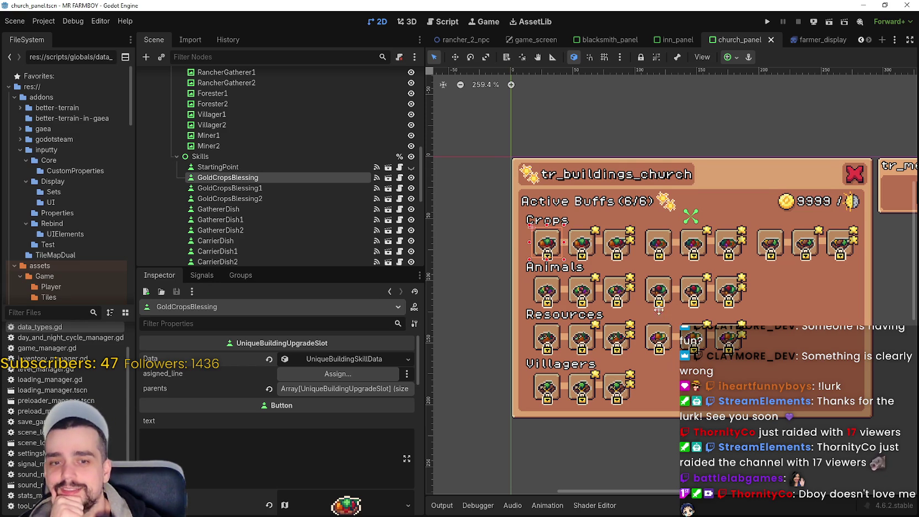
{"action": "scroll", "coordinate": [685, 287], "scroll_direction": "right", "scroll_amount": 1}
Step: Change GoldCropsBlessing1's adv_buff from Inn Farmer 1 to Temple Gold Blessing 1 and save
{"action": "left_click", "coordinate": [569, 239]}
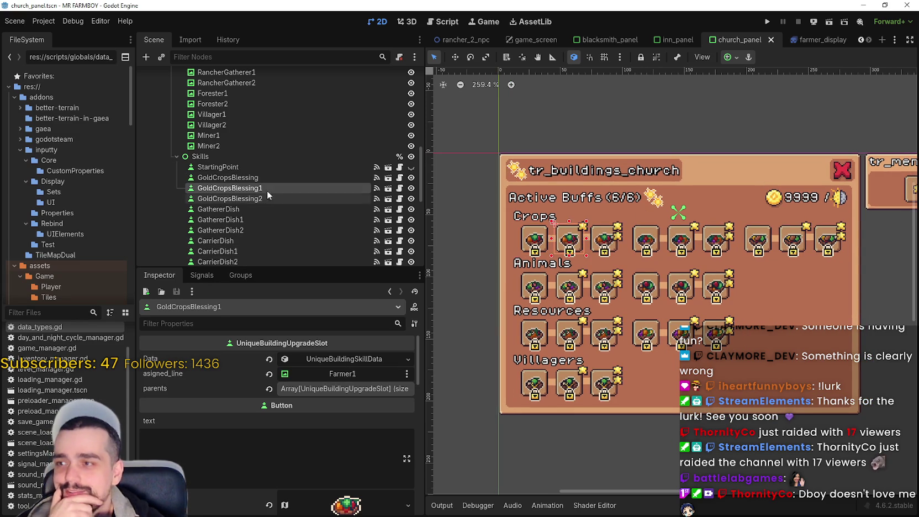
{"action": "left_click", "coordinate": [345, 359]}
{"action": "scroll", "coordinate": [347, 475], "scroll_direction": "down", "scroll_amount": 2}
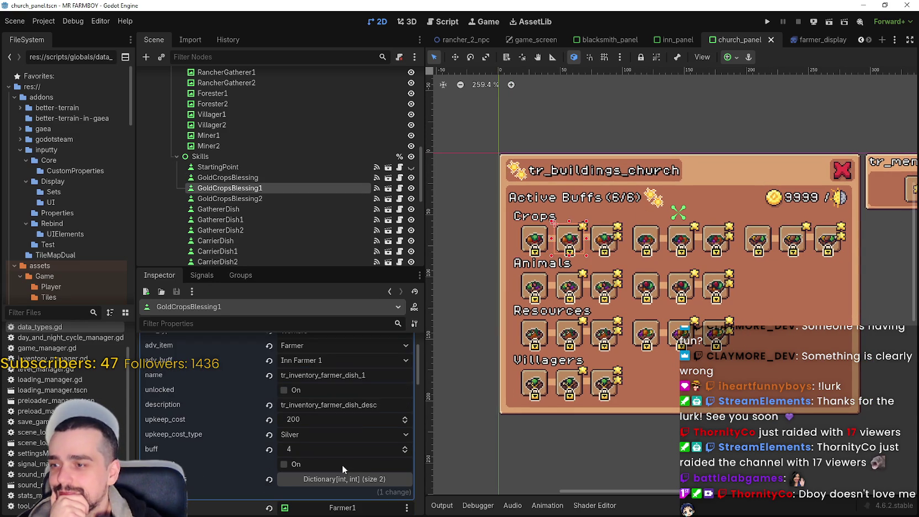
{"action": "scroll", "coordinate": [348, 431], "scroll_direction": "up", "scroll_amount": 1}
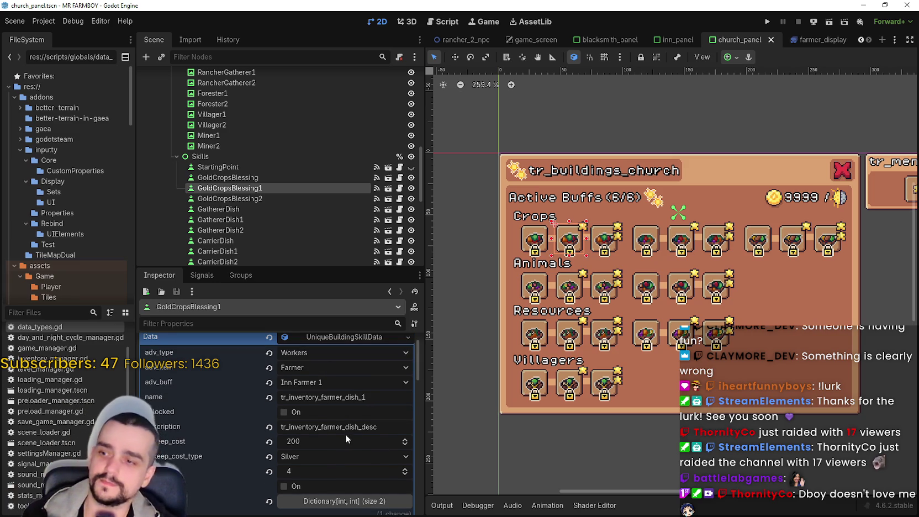
{"action": "scroll", "coordinate": [353, 442], "scroll_direction": "down", "scroll_amount": 1}
{"action": "scroll", "coordinate": [342, 344], "scroll_direction": "up", "scroll_amount": 2}
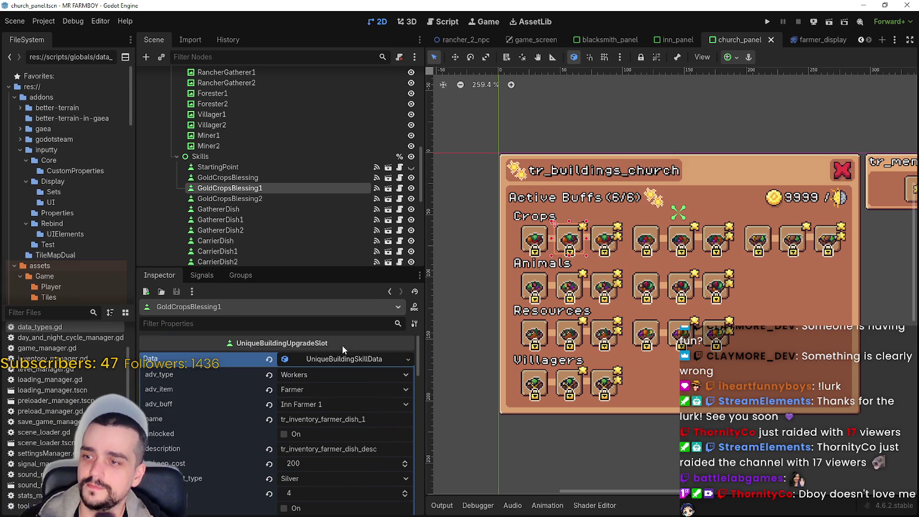
{"action": "left_click", "coordinate": [326, 402]}
{"action": "scroll", "coordinate": [345, 405], "scroll_direction": "down", "scroll_amount": 5}
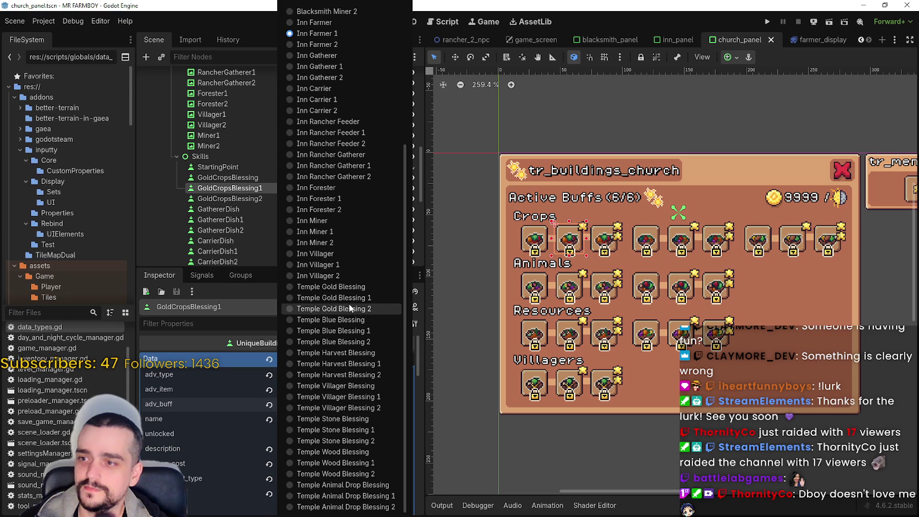
{"action": "left_click", "coordinate": [349, 299]}
{"action": "key", "text": "ctrl+s"}
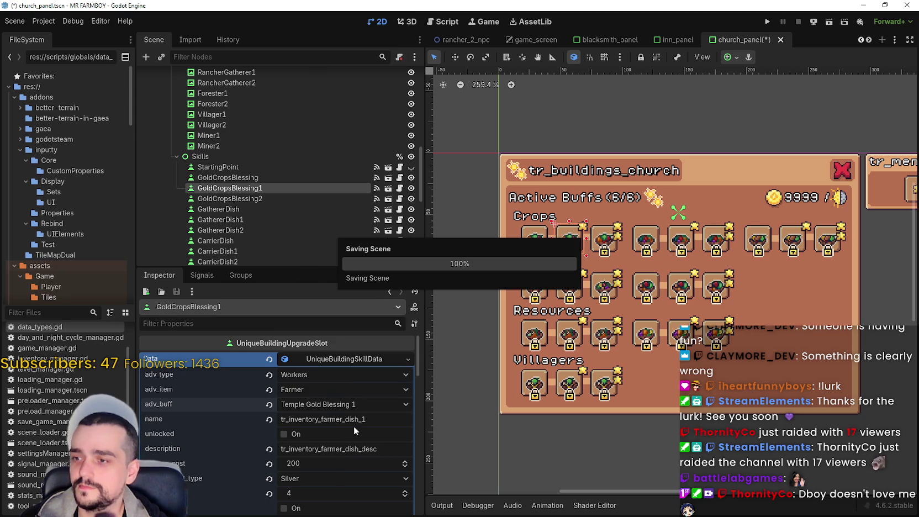
{"action": "left_click", "coordinate": [607, 243]}
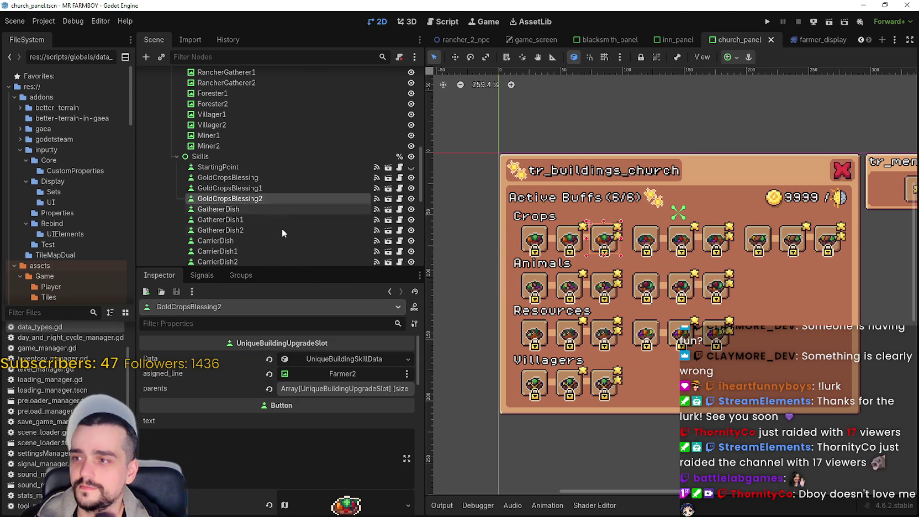
Step: Change GoldCropsBlessing2's adv_buff from Inn Farmer 2 to Temple Gold Blessing 2 and save
{"action": "left_click", "coordinate": [331, 358]}
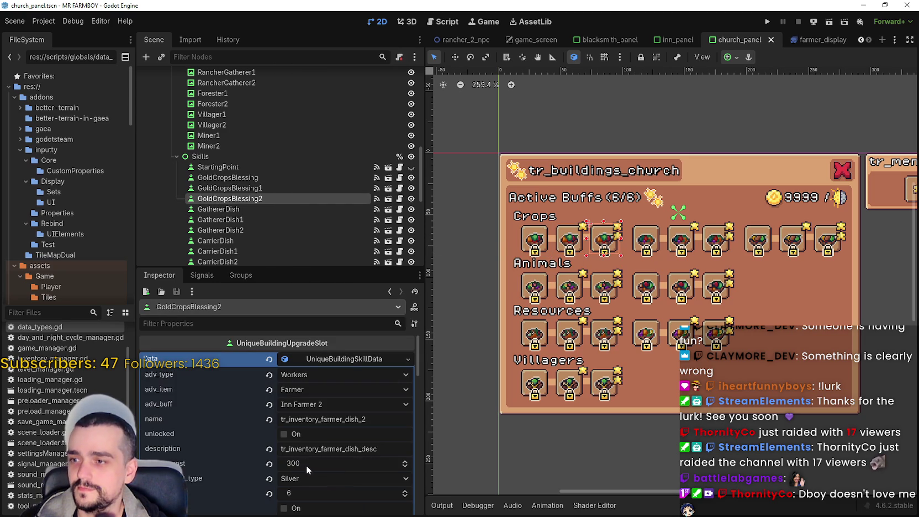
{"action": "left_click", "coordinate": [343, 404]}
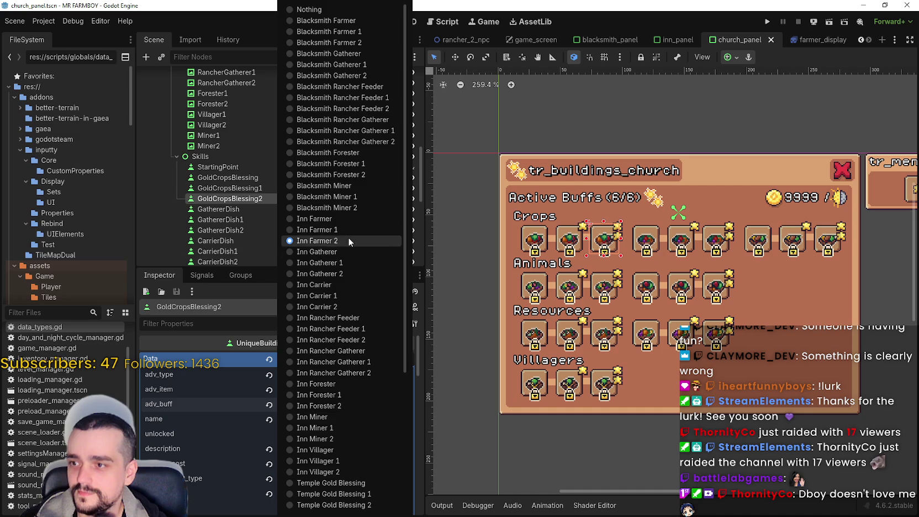
{"action": "scroll", "coordinate": [352, 497], "scroll_direction": "down", "scroll_amount": 5}
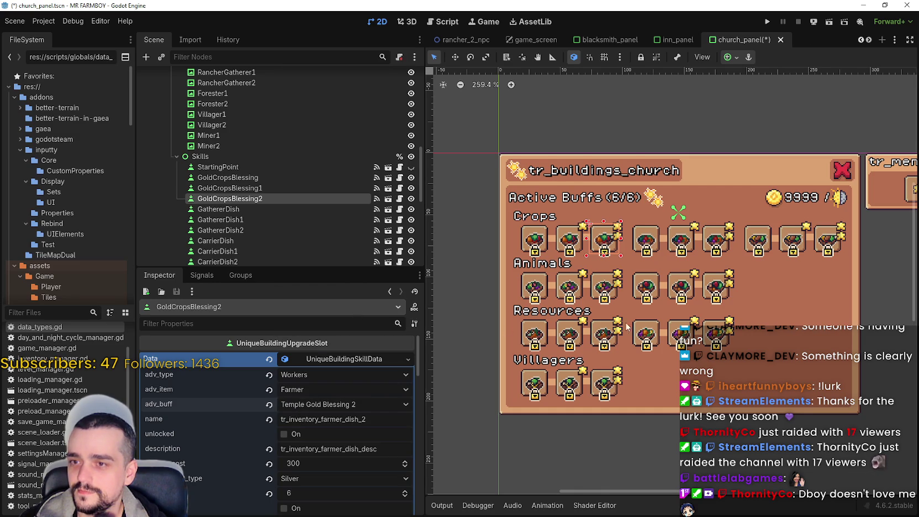
{"action": "left_click", "coordinate": [358, 309]}
{"action": "key", "text": "ctrl+s"}
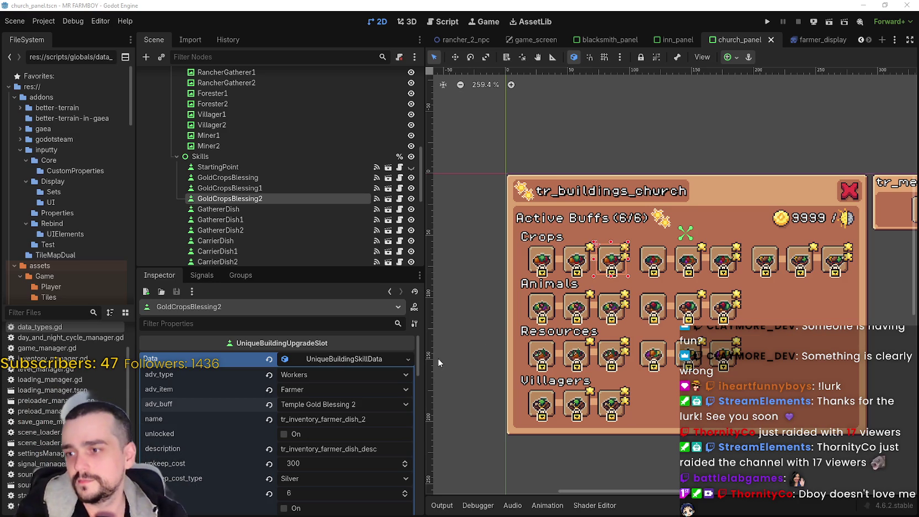
{"action": "scroll", "coordinate": [498, 376], "scroll_direction": "up", "scroll_amount": 2}
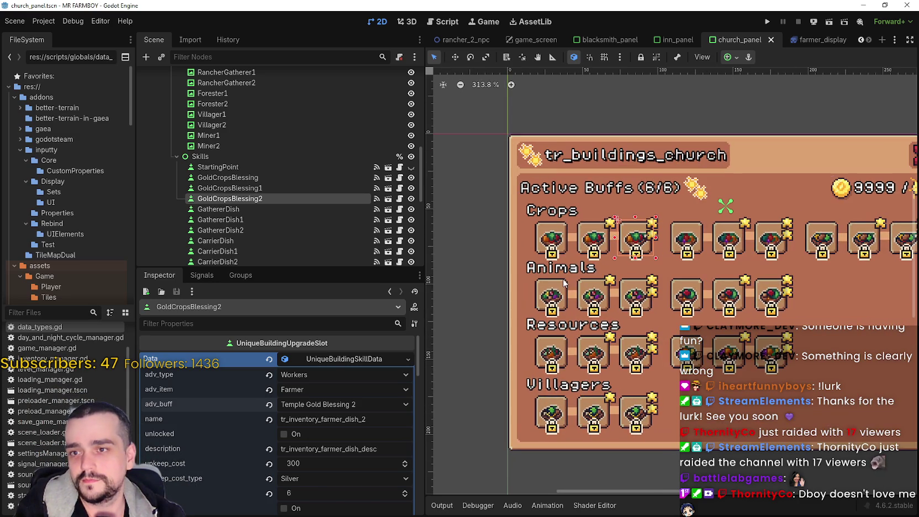
{"action": "left_click", "coordinate": [557, 291]}
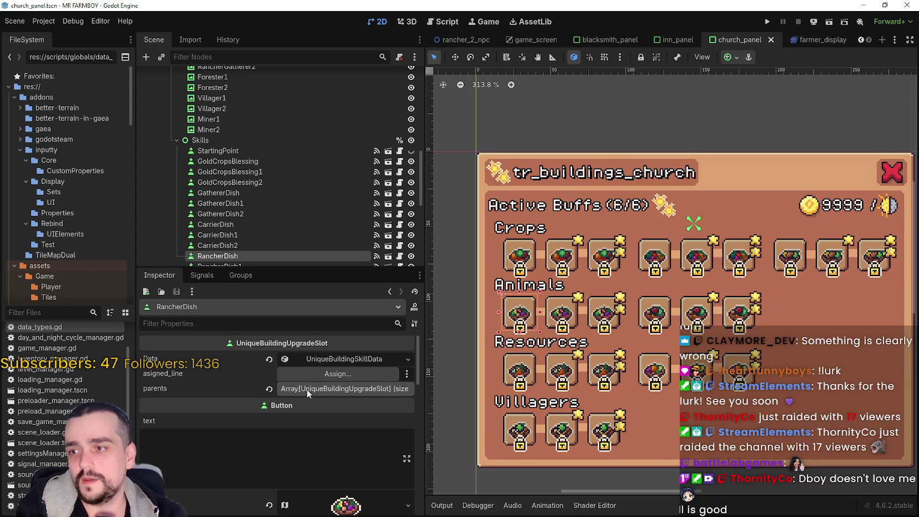
{"action": "left_click", "coordinate": [319, 364]}
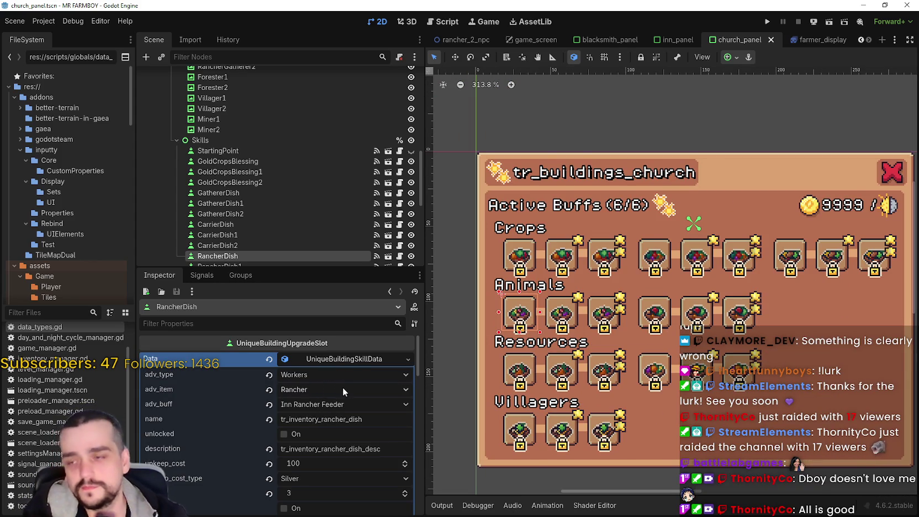
{"action": "left_click", "coordinate": [355, 404]}
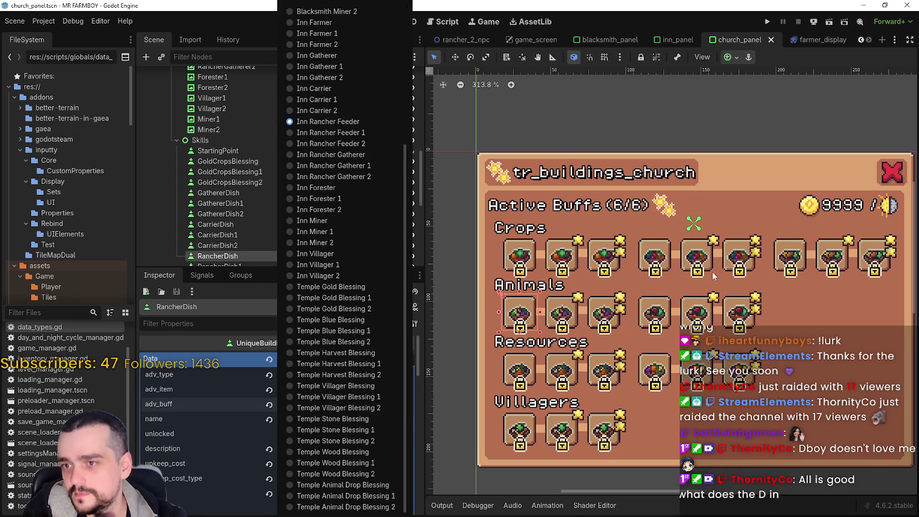
{"action": "left_click", "coordinate": [660, 257]}
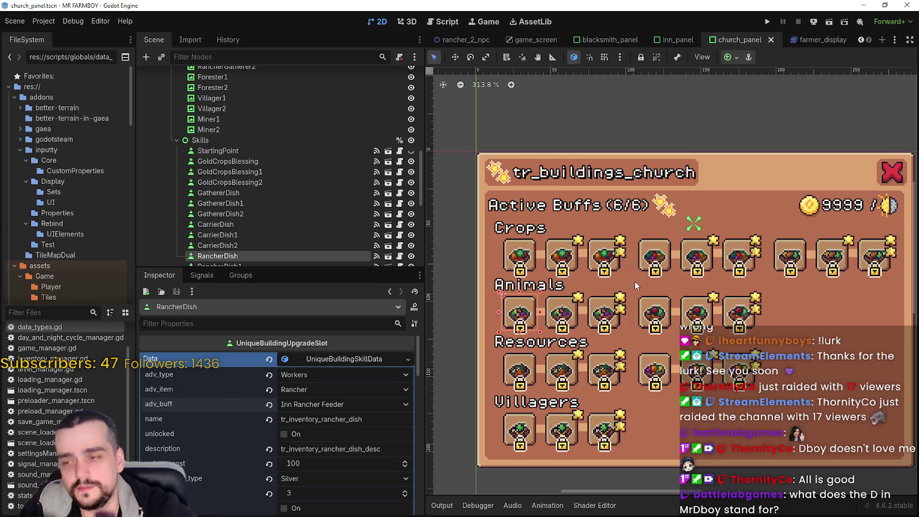
{"action": "left_click", "coordinate": [332, 404]}
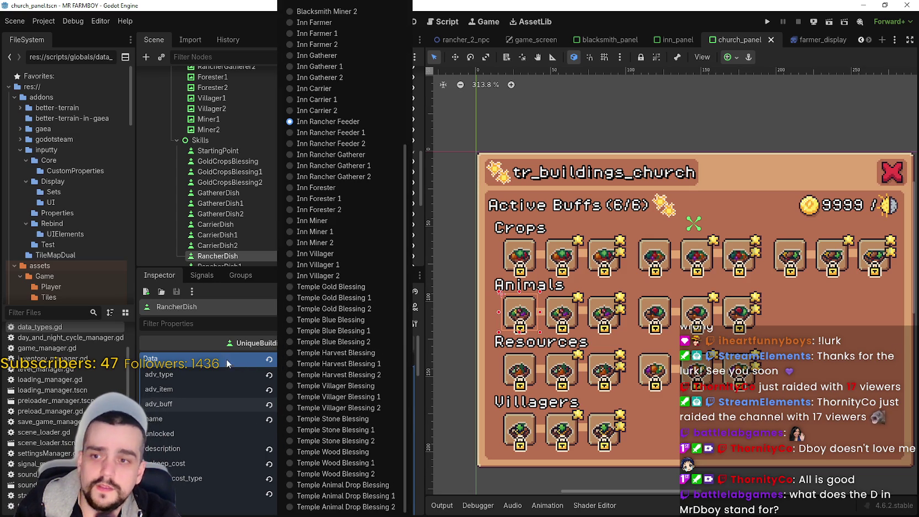
{"action": "left_click", "coordinate": [580, 314]}
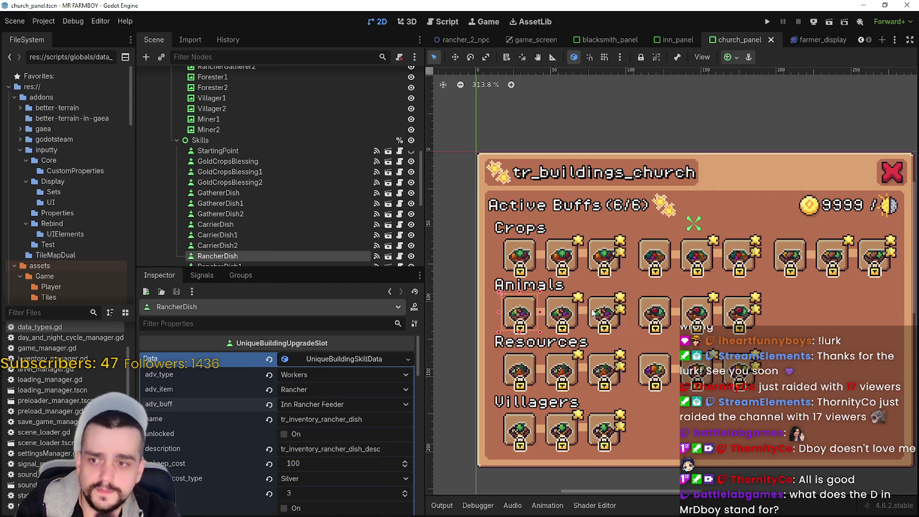
{"action": "left_click", "coordinate": [570, 319]}
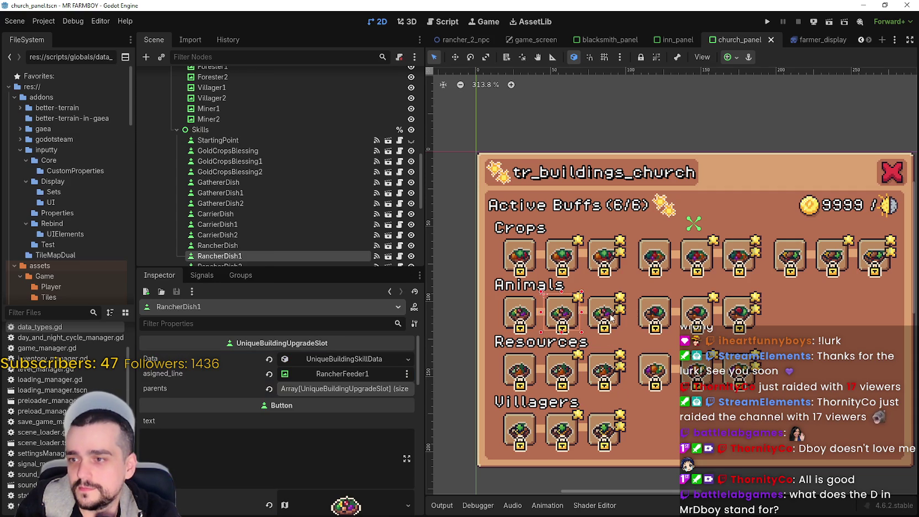
{"action": "left_click", "coordinate": [611, 318]}
{"action": "left_click", "coordinate": [332, 359]}
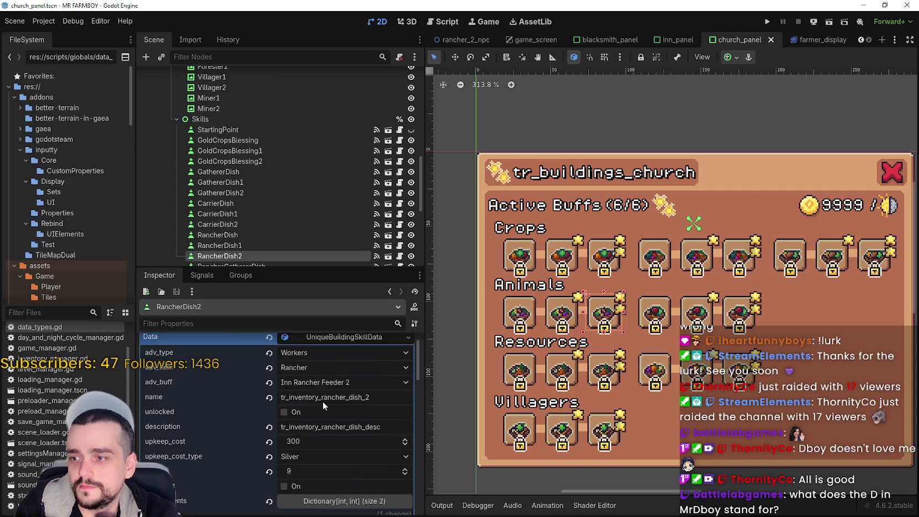
{"action": "left_click", "coordinate": [665, 262]}
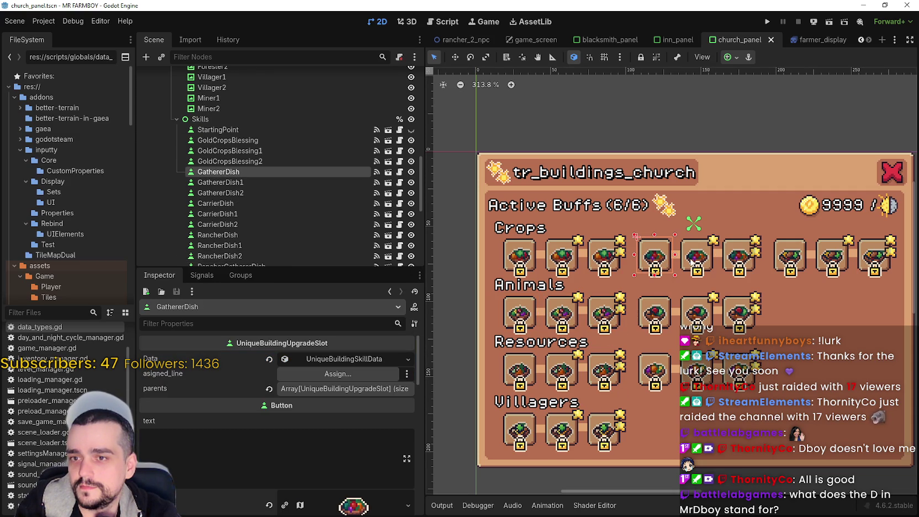
{"action": "left_click", "coordinate": [692, 261]}
{"action": "left_click", "coordinate": [732, 261]}
{"action": "left_click", "coordinate": [367, 360]}
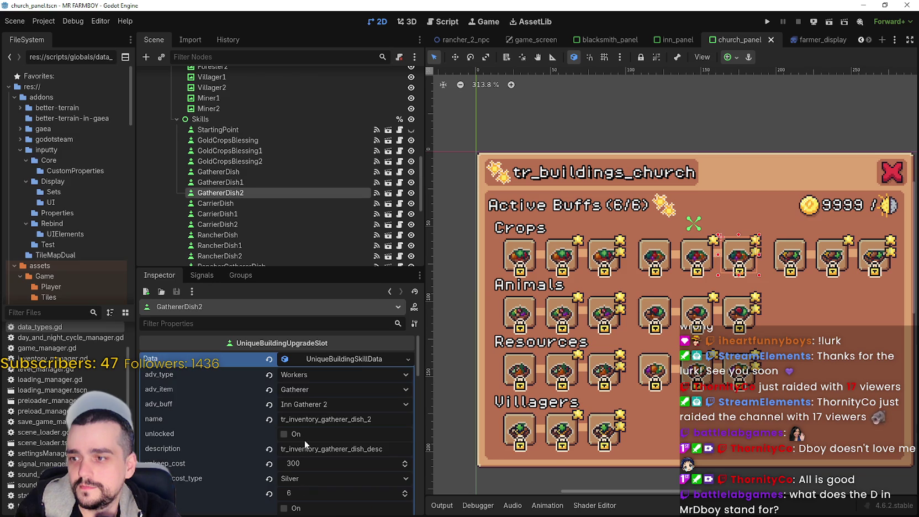
{"action": "left_click", "coordinate": [264, 141]}
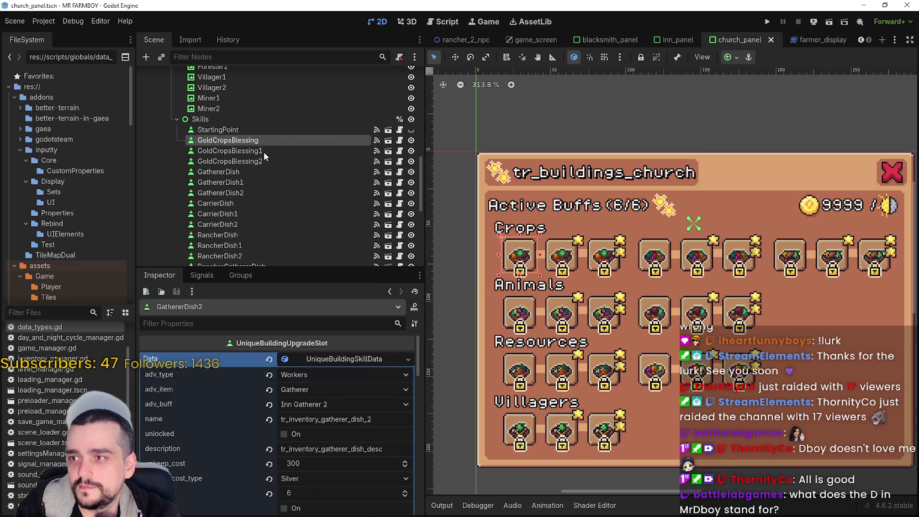
{"action": "left_click", "coordinate": [264, 149]}
{"action": "left_click", "coordinate": [262, 161]}
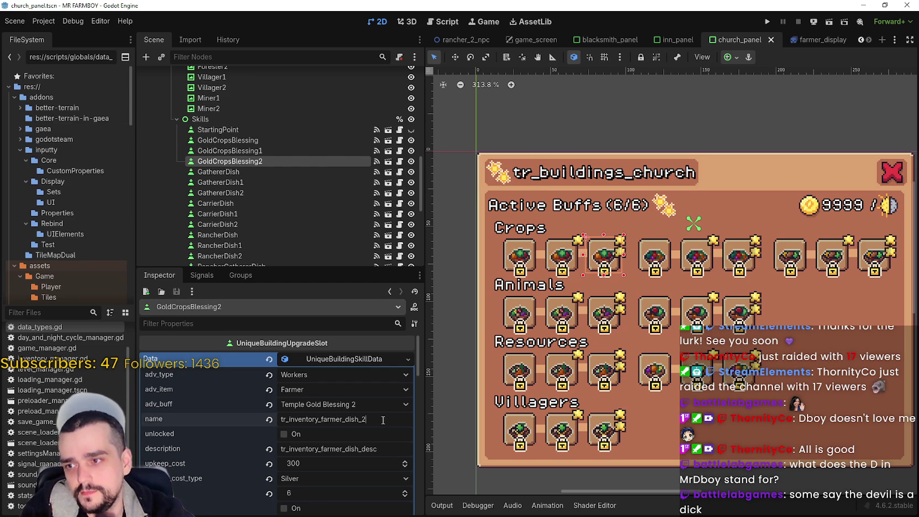
Step: Verify GoldCropsBlessing 0–2 use Temple Gold Blessing 0–2 buffs, then run the project with F5
{"action": "left_click", "coordinate": [273, 148]}
{"action": "scroll", "coordinate": [634, 299], "scroll_direction": "up", "scroll_amount": 2}
{"action": "scroll", "coordinate": [630, 291], "scroll_direction": "down", "scroll_amount": 2}
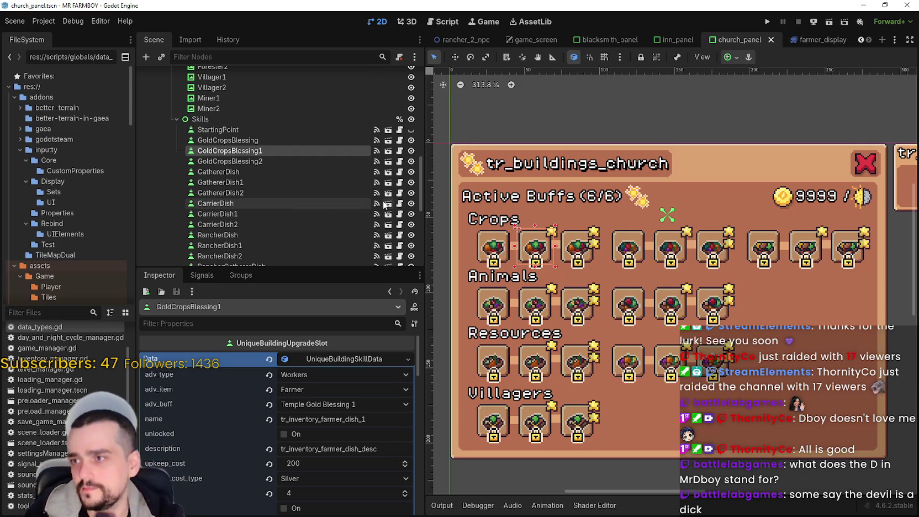
{"action": "left_click", "coordinate": [293, 142]}
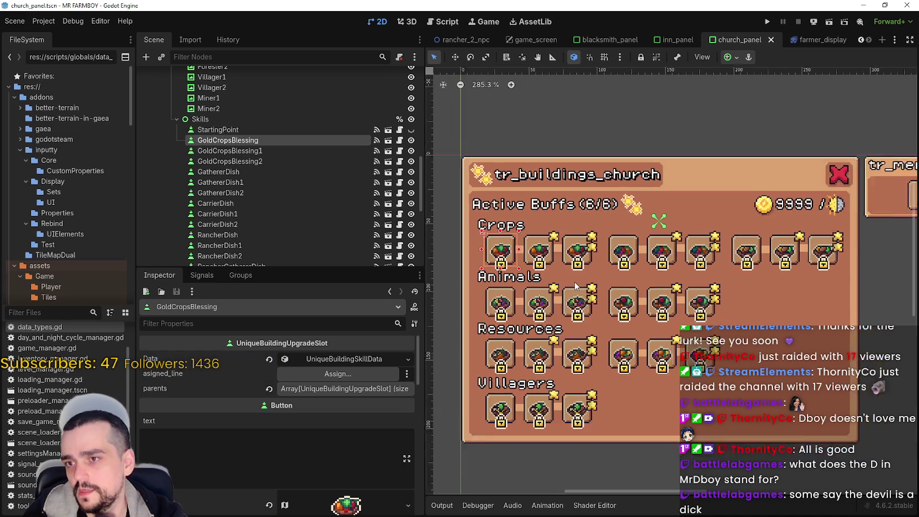
{"action": "left_click", "coordinate": [283, 161]}
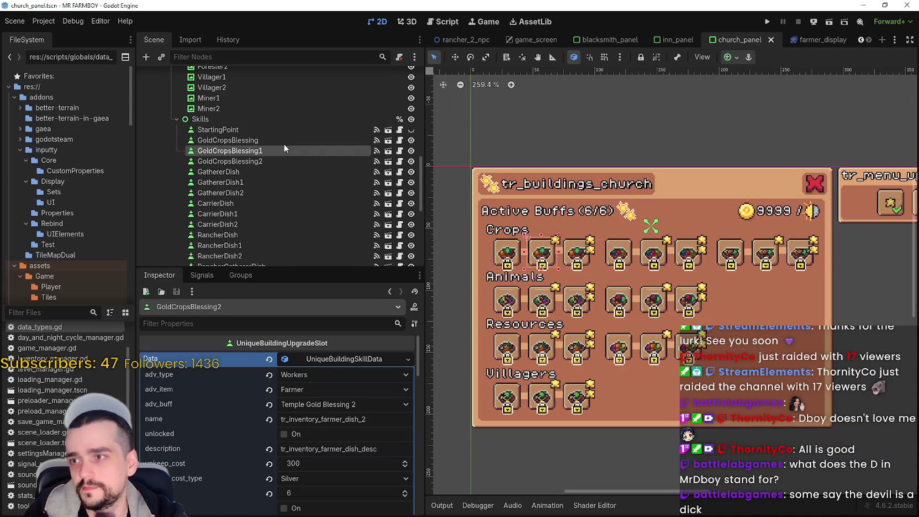
{"action": "left_click", "coordinate": [541, 254]}
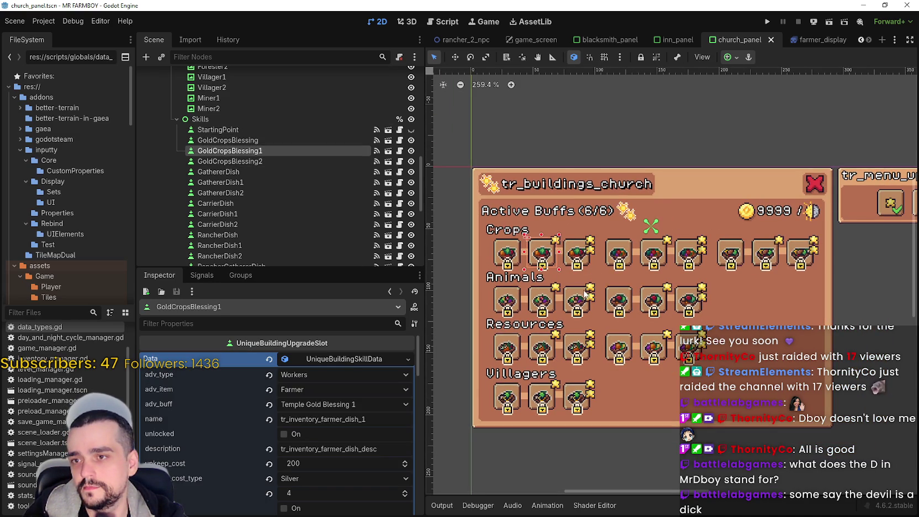
{"action": "scroll", "coordinate": [588, 282], "scroll_direction": "down", "scroll_amount": 1}
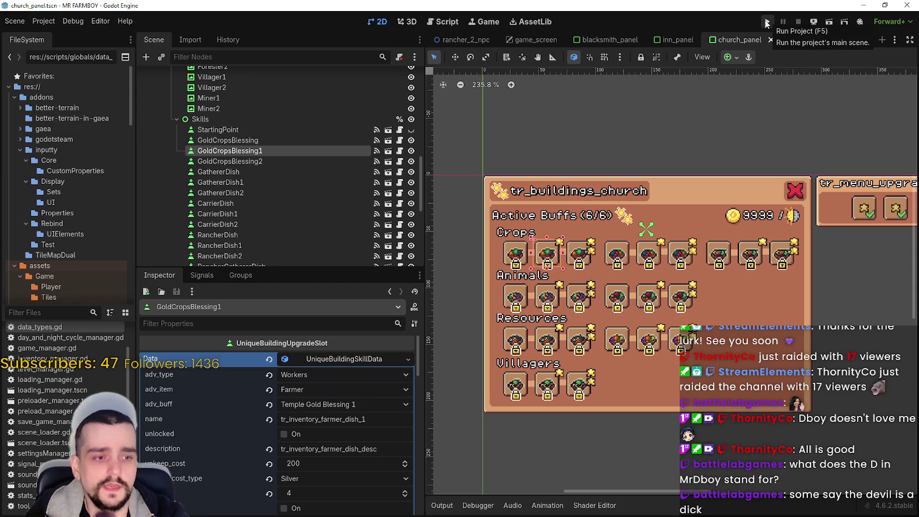
{"action": "key", "text": "F5"}
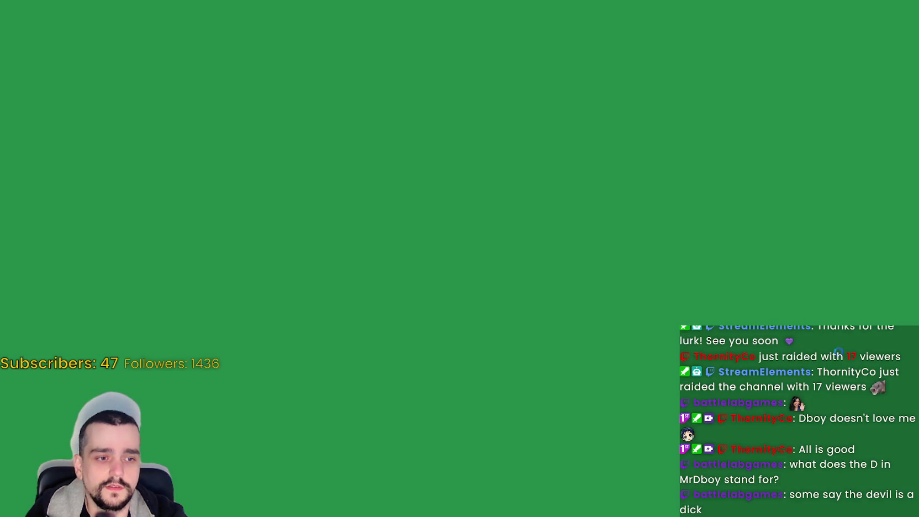
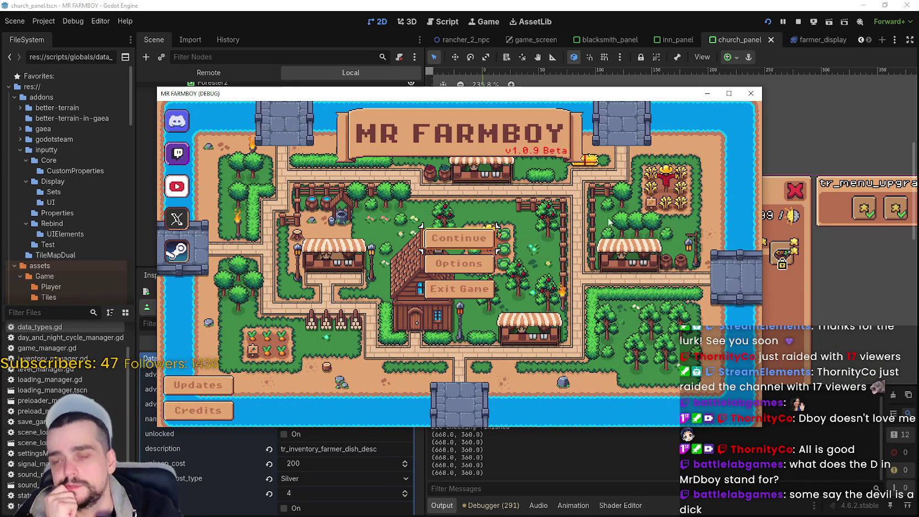
Step: Maximize the game window and load the Save 1 (Normal) game from the save list
{"action": "key", "text": "Return"}
{"action": "left_click", "coordinate": [729, 95]}
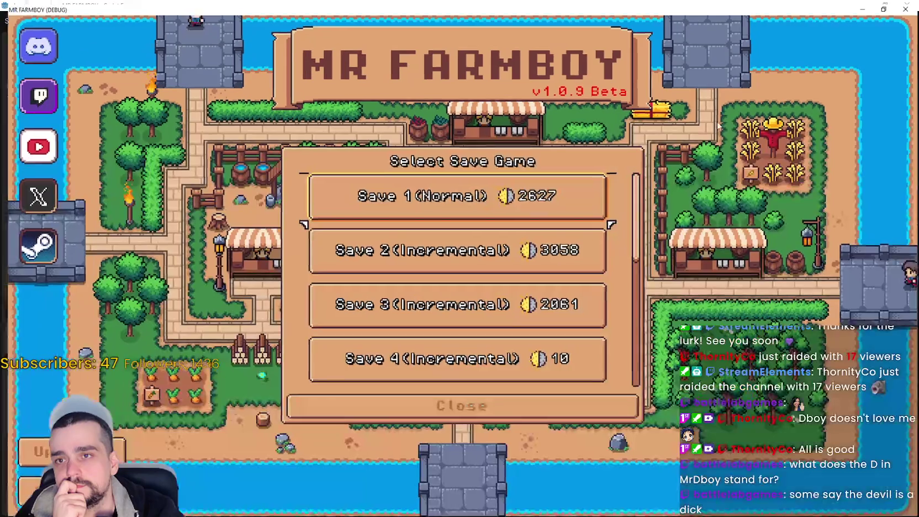
{"action": "left_click", "coordinate": [385, 207]}
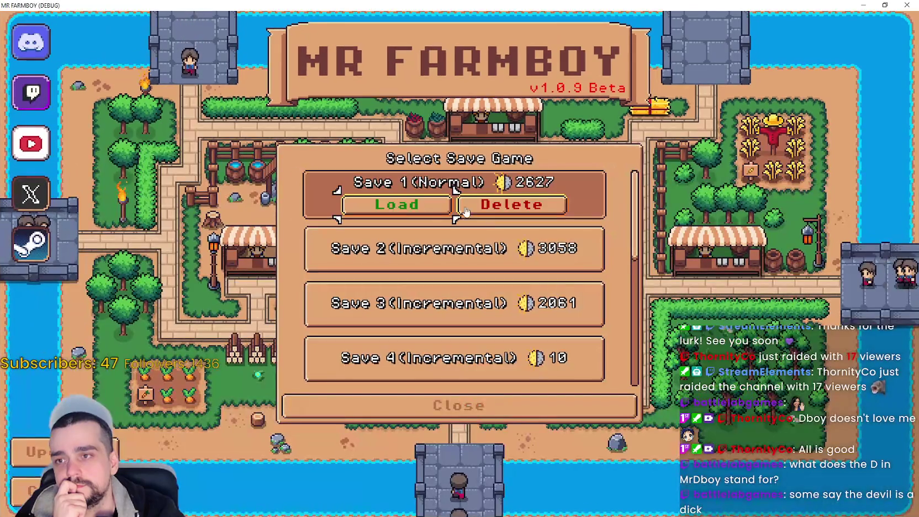
{"action": "left_click", "coordinate": [387, 210]}
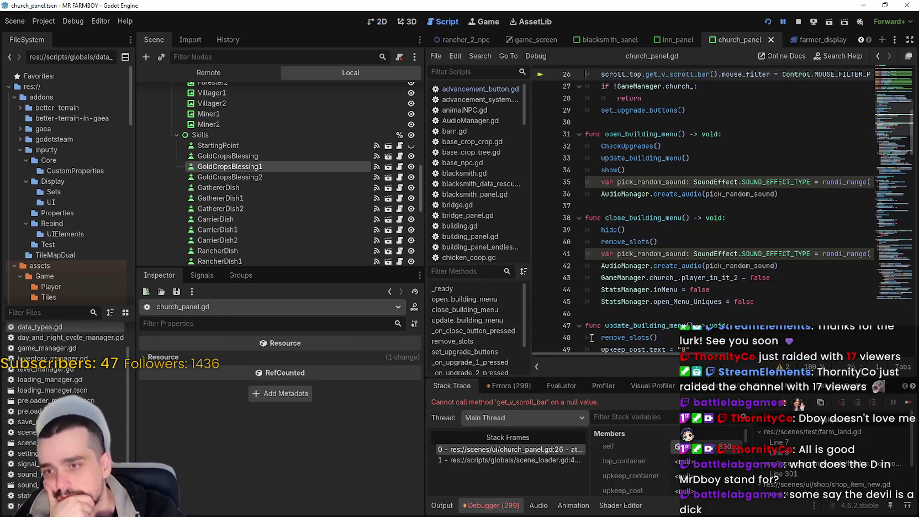
Step: Inspect church_panel.gd around the null-value error line, then continue the game from the debugger
{"action": "left_click", "coordinate": [718, 233]}
{"action": "scroll", "coordinate": [716, 230], "scroll_direction": "up", "scroll_amount": 2}
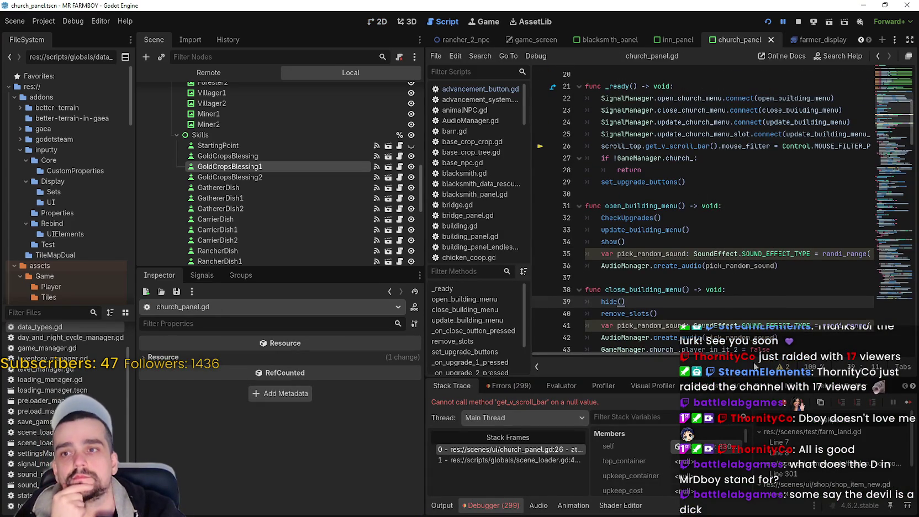
{"action": "left_click", "coordinate": [906, 403]}
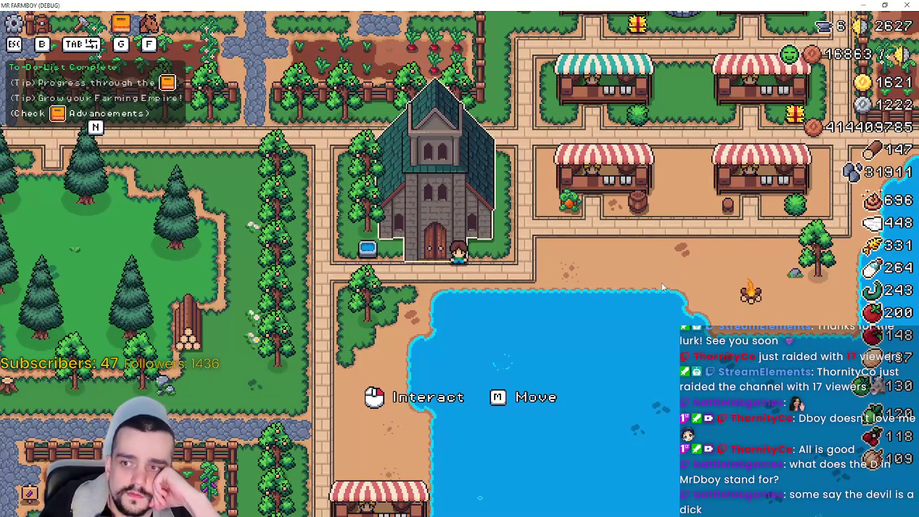
Step: Walk the farmer south from the church past the houses and open Stats & Inventory
{"action": "key", "text": "s"}
{"action": "key", "text": "a"}
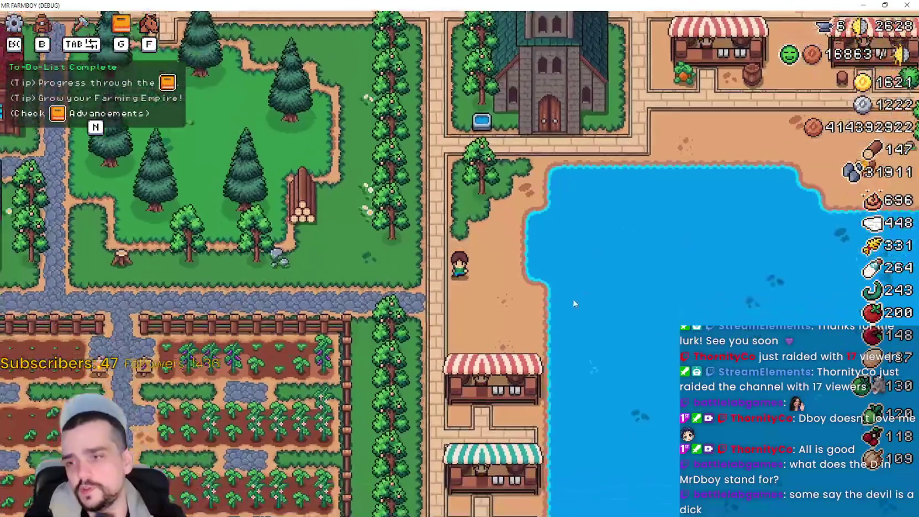
{"action": "key", "text": "s"}
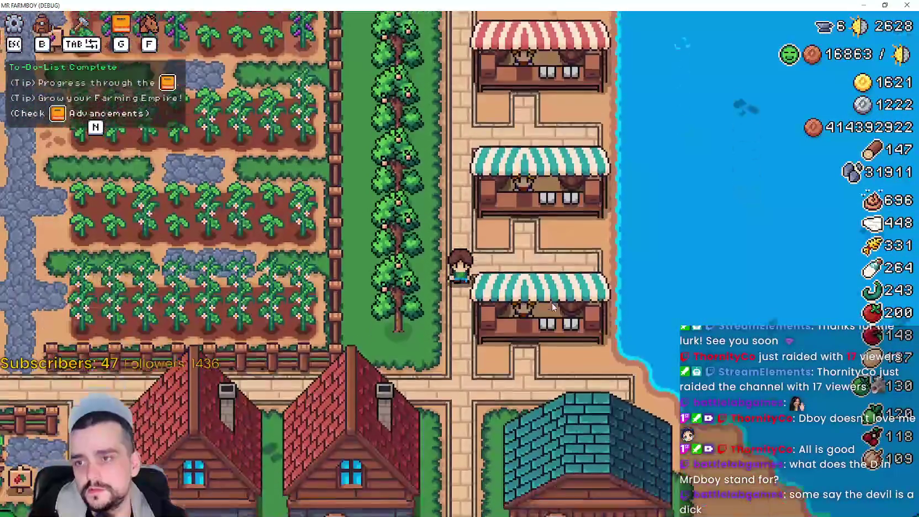
{"action": "key", "text": "s"}
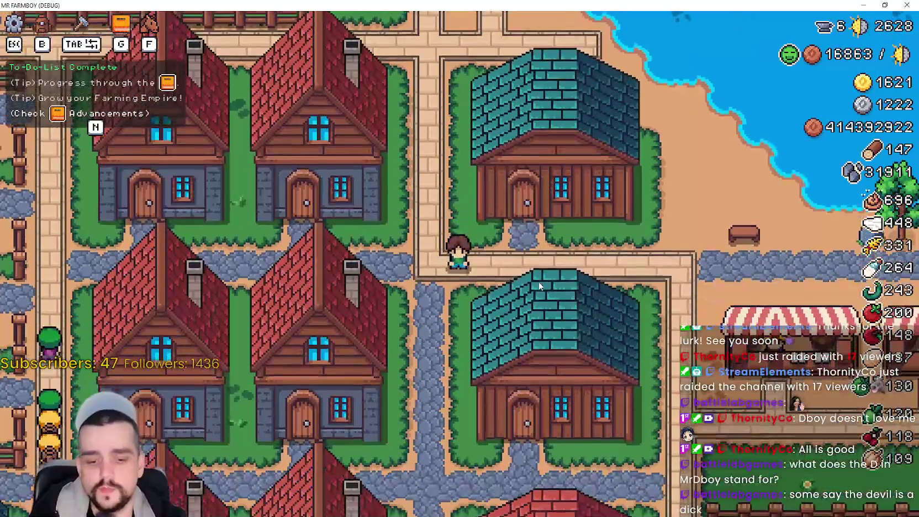
{"action": "key", "text": "b"}
{"action": "scroll", "coordinate": [529, 307], "scroll_direction": "down", "scroll_amount": 3}
{"action": "scroll", "coordinate": [529, 306], "scroll_direction": "down", "scroll_amount": 3}
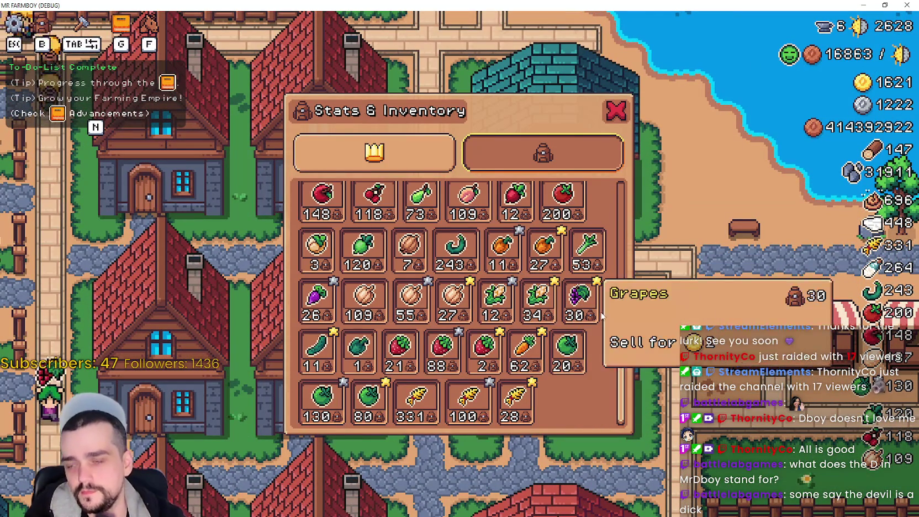
{"action": "left_click_drag", "start_coordinate": [619, 299], "coordinate": [620, 190]}
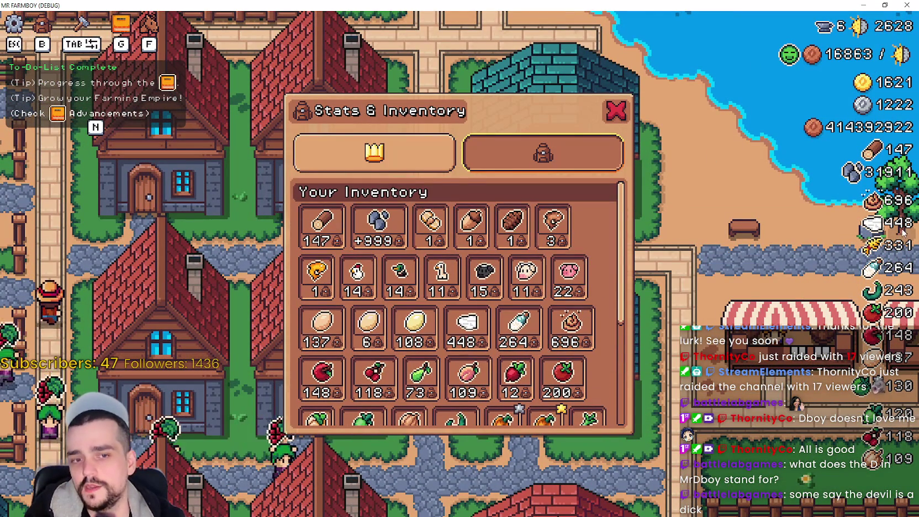
Step: Walk the farmer onward through town and right toward the crop fields
{"action": "key", "text": "d"}
{"action": "key", "text": "d"}
{"action": "key", "text": "w"}
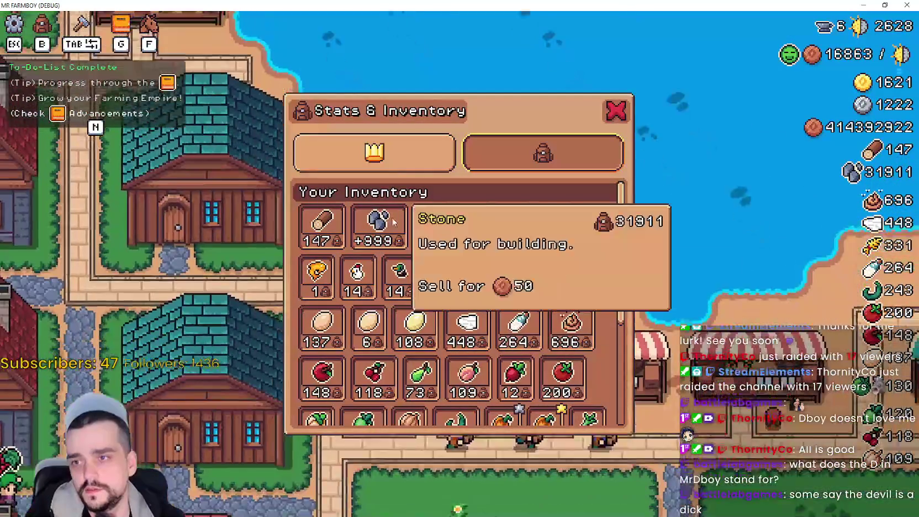
{"action": "key", "text": "s"}
{"action": "key", "text": "d"}
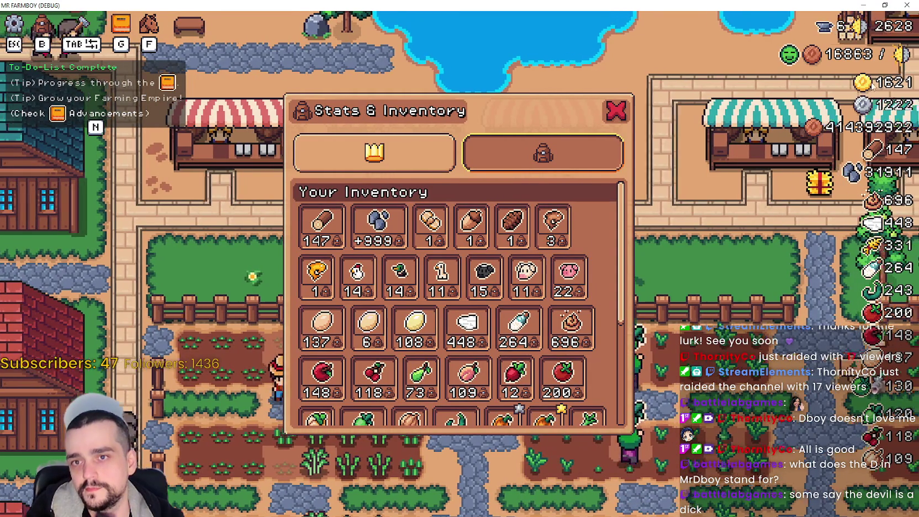
{"action": "key", "text": "d"}
{"action": "key", "text": "d"}
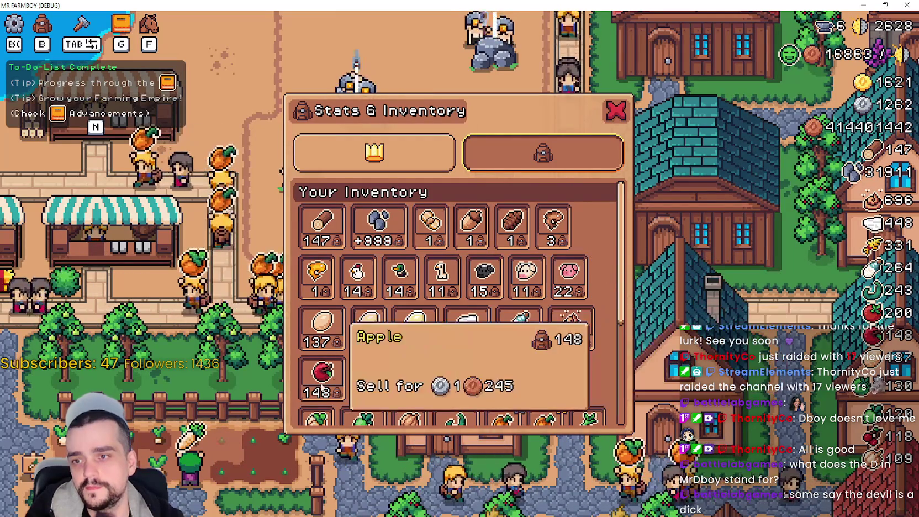
{"action": "scroll", "coordinate": [563, 354], "scroll_direction": "down", "scroll_amount": 3}
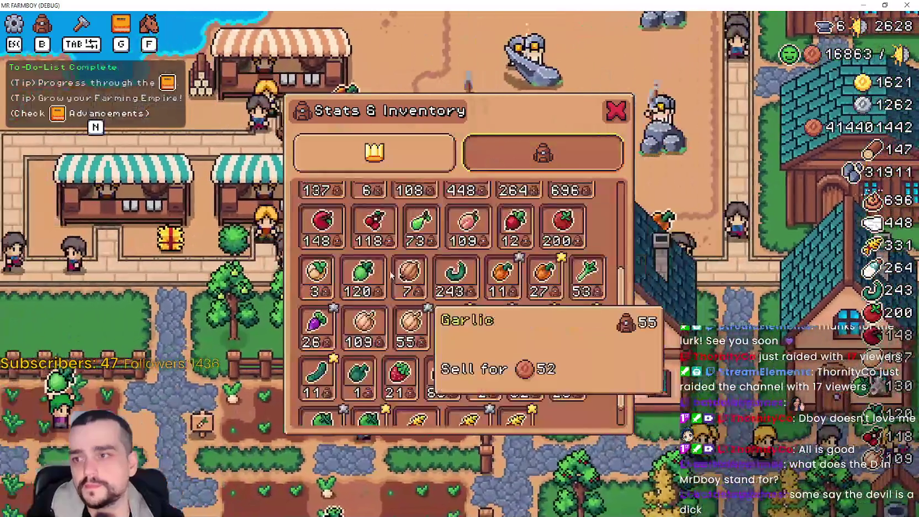
Step: View the Stats tab, then return to the inventory item grid
{"action": "left_click", "coordinate": [374, 152]}
{"action": "scroll", "coordinate": [494, 391], "scroll_direction": "down", "scroll_amount": 5}
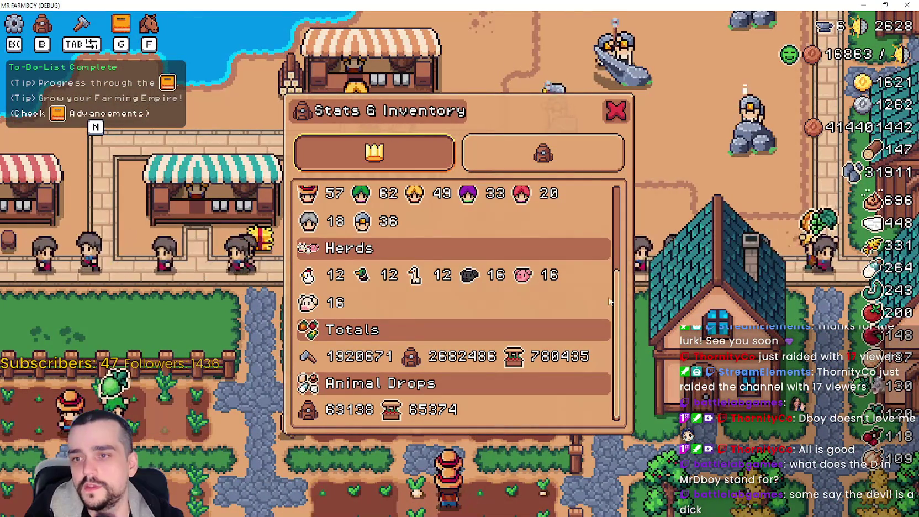
{"action": "scroll", "coordinate": [564, 271], "scroll_direction": "up", "scroll_amount": 5}
{"action": "key", "text": "Tab"}
{"action": "key", "text": "Tab"}
{"action": "key", "text": "Tab"}
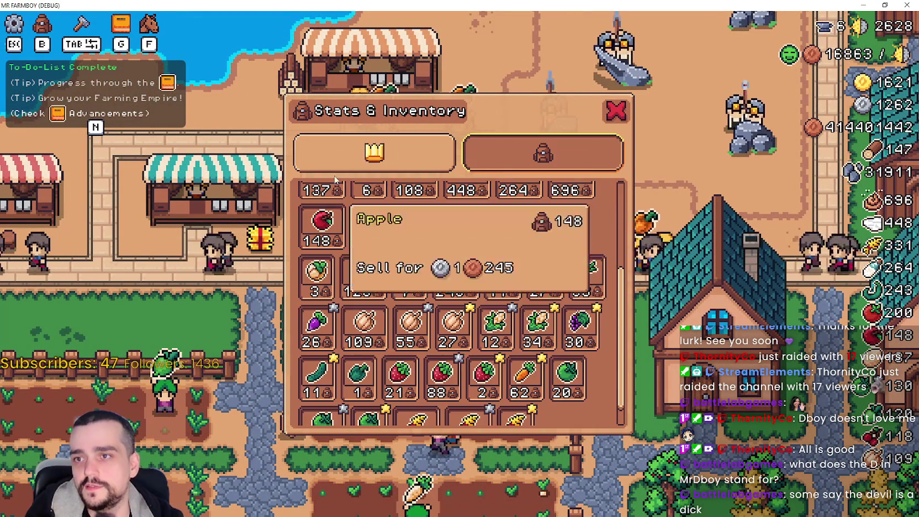
Step: Close Stats & Inventory, zoom the view, and toggle the Crafting panel open and shut
{"action": "key", "text": "b"}
{"action": "key", "text": "b"}
{"action": "key", "text": "b"}
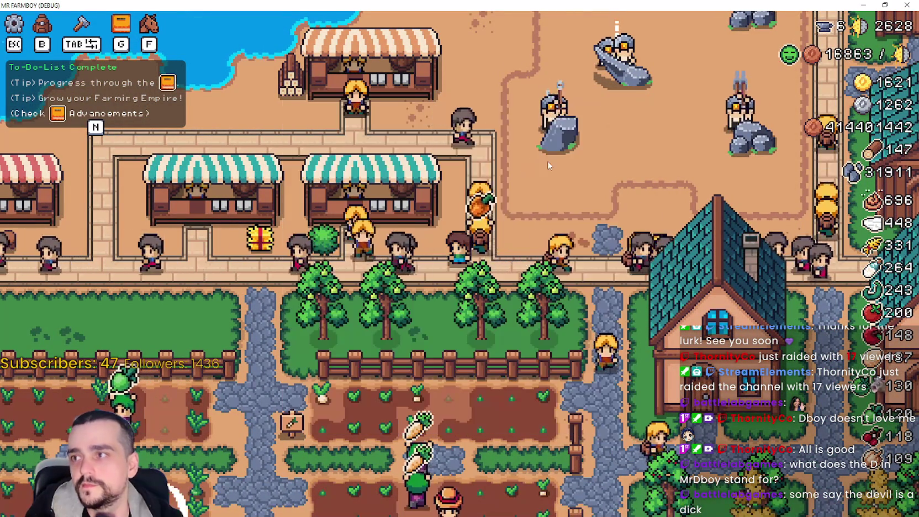
{"action": "scroll", "coordinate": [565, 290], "scroll_direction": "down", "scroll_amount": 5}
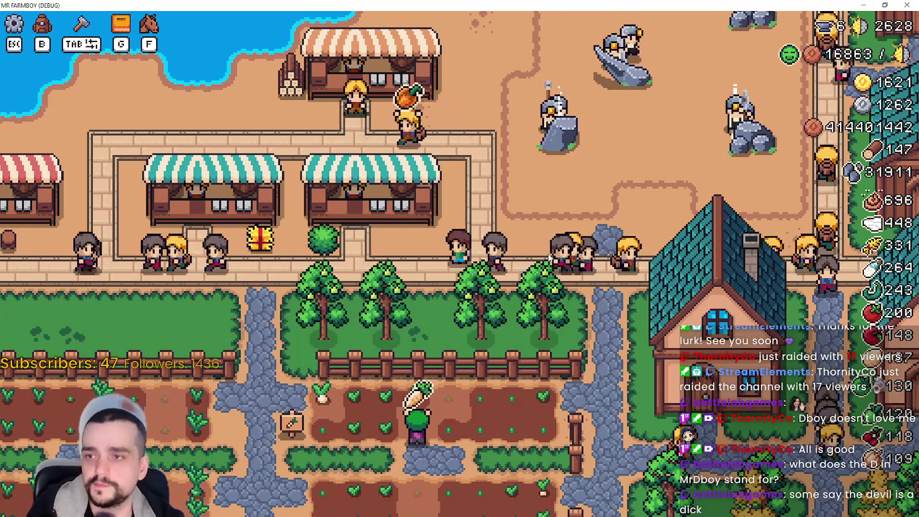
{"action": "scroll", "coordinate": [547, 253], "scroll_direction": "up", "scroll_amount": 3}
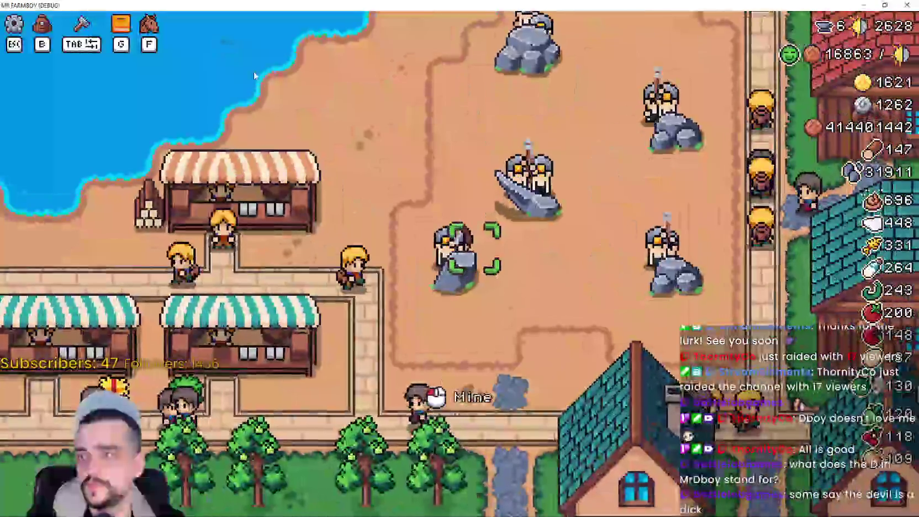
{"action": "key", "text": "Tab"}
{"action": "scroll", "coordinate": [612, 378], "scroll_direction": "down", "scroll_amount": 5}
{"action": "key", "text": "Tab"}
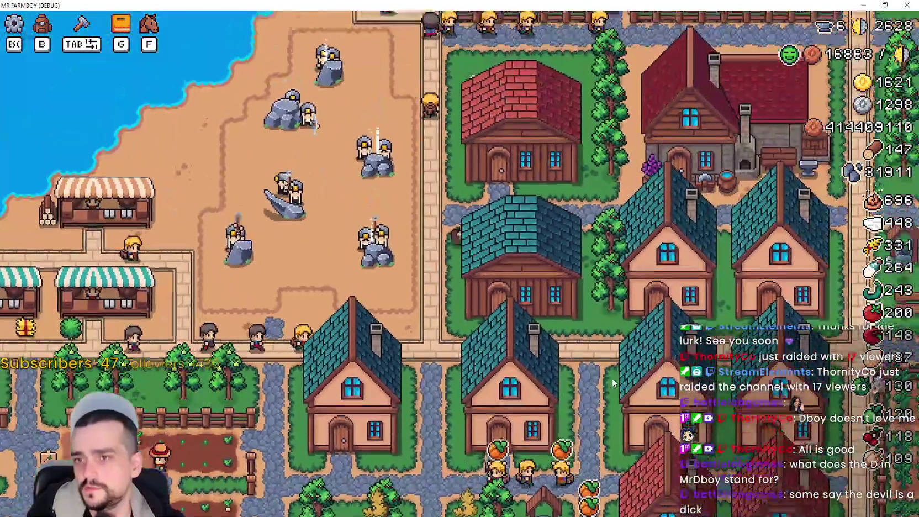
Step: Check the Warehouse building's stock panel, closing and reopening it
{"action": "left_click", "coordinate": [613, 378]}
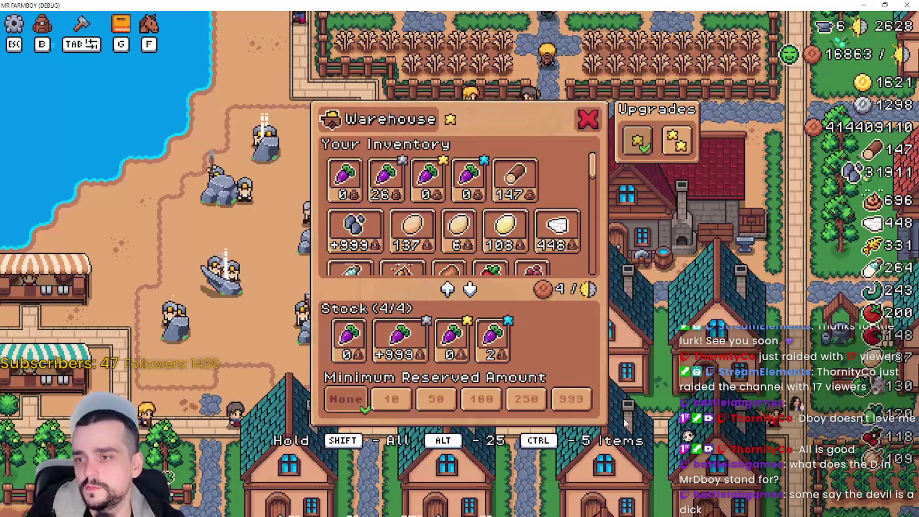
{"action": "key", "text": "Escape"}
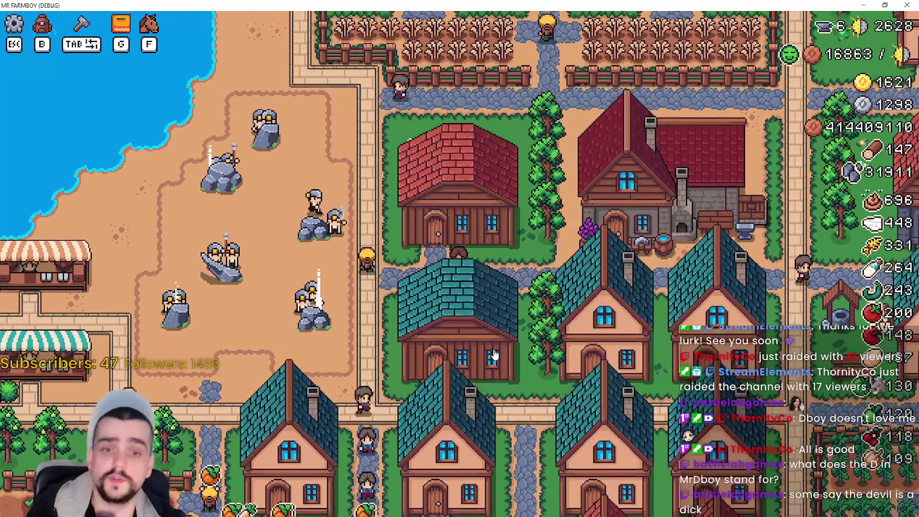
{"action": "scroll", "coordinate": [495, 355], "scroll_direction": "up", "scroll_amount": 1}
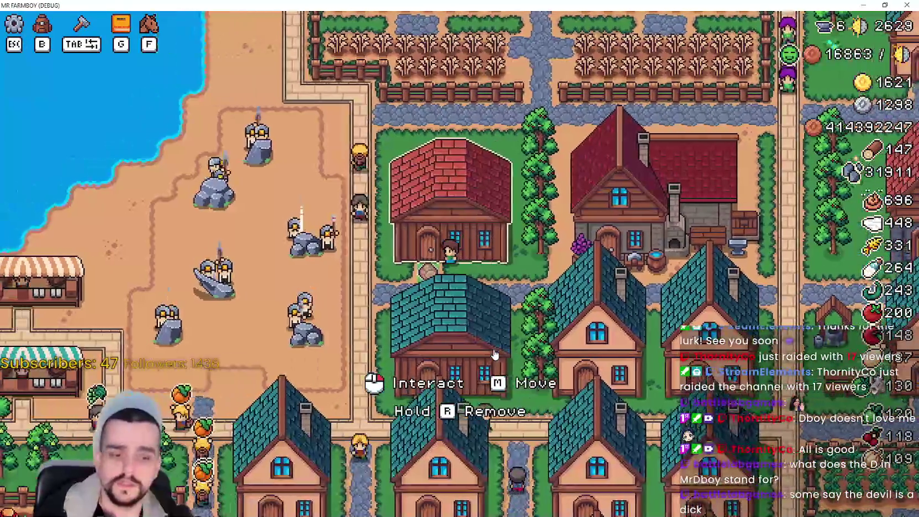
{"action": "left_click", "coordinate": [495, 356]}
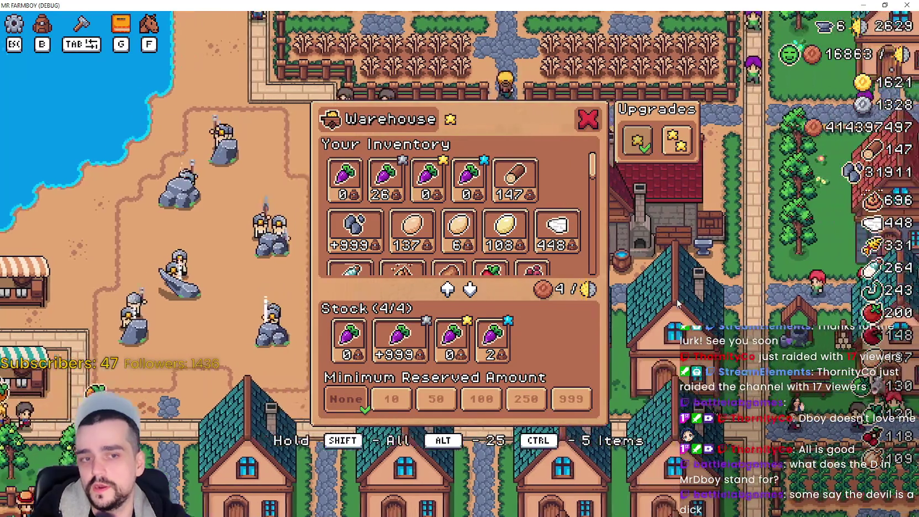
Step: Check the Blacksmith's six active buffs and close its panel
{"action": "left_click", "coordinate": [684, 232]}
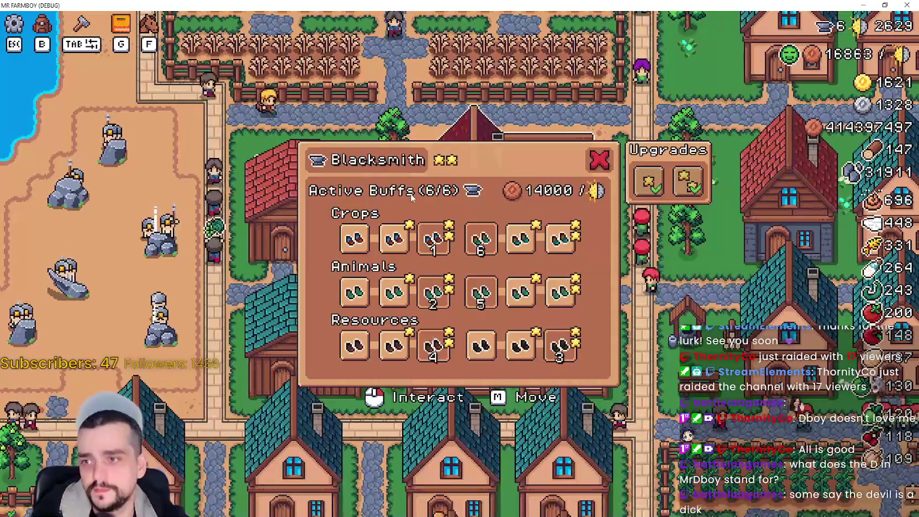
{"action": "mouse_move", "coordinate": [560, 290]}
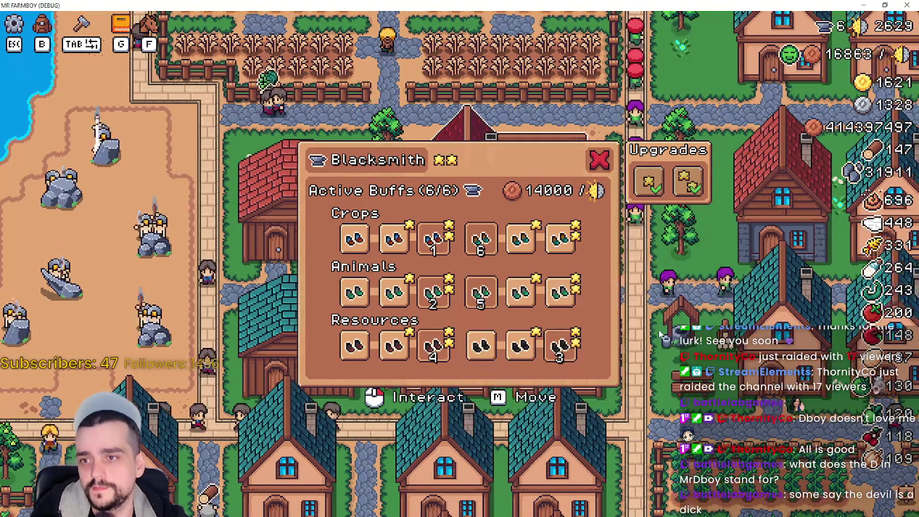
{"action": "left_click", "coordinate": [638, 307]}
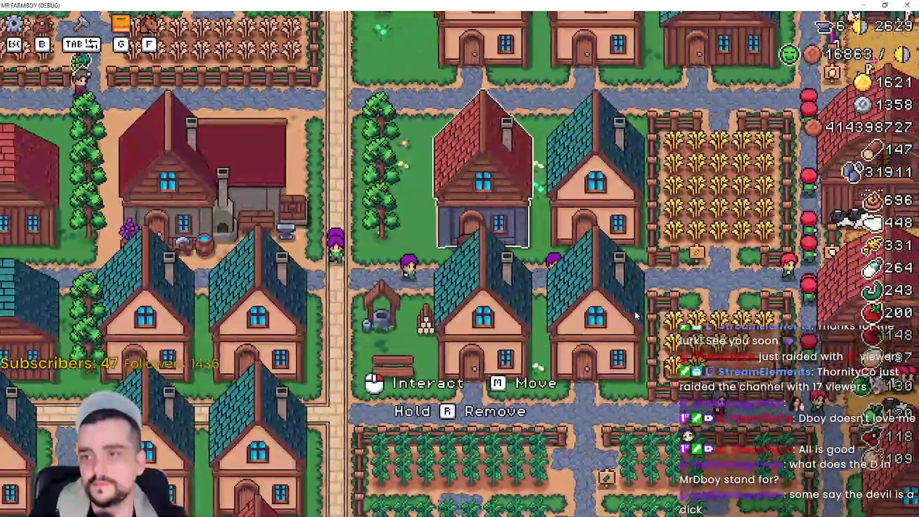
Step: Check a house's workers and beds panel and the two-star house's panel, closing each
{"action": "left_click", "coordinate": [634, 311]}
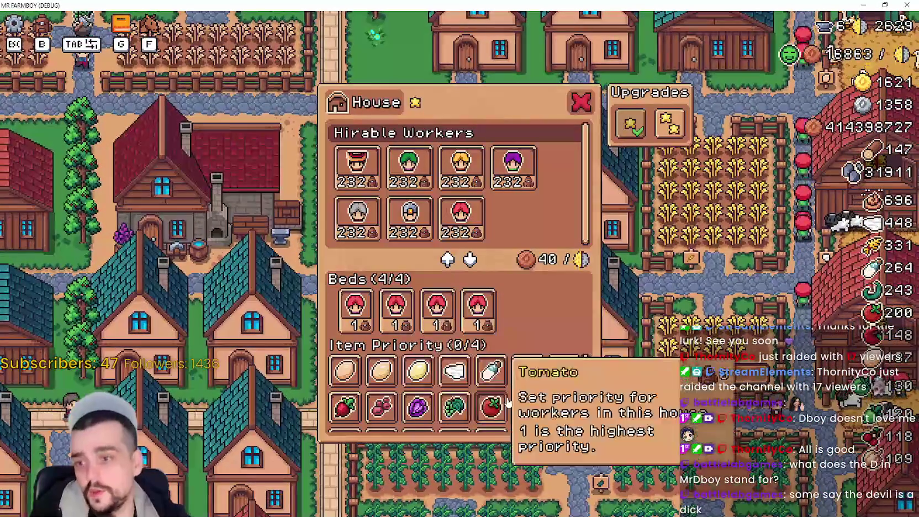
{"action": "scroll", "coordinate": [582, 396], "scroll_direction": "down", "scroll_amount": 1}
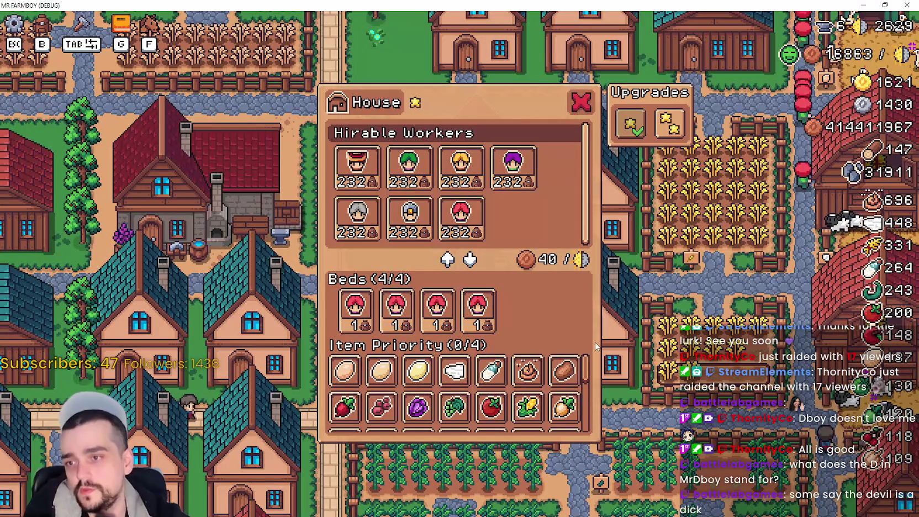
{"action": "left_click", "coordinate": [580, 102]}
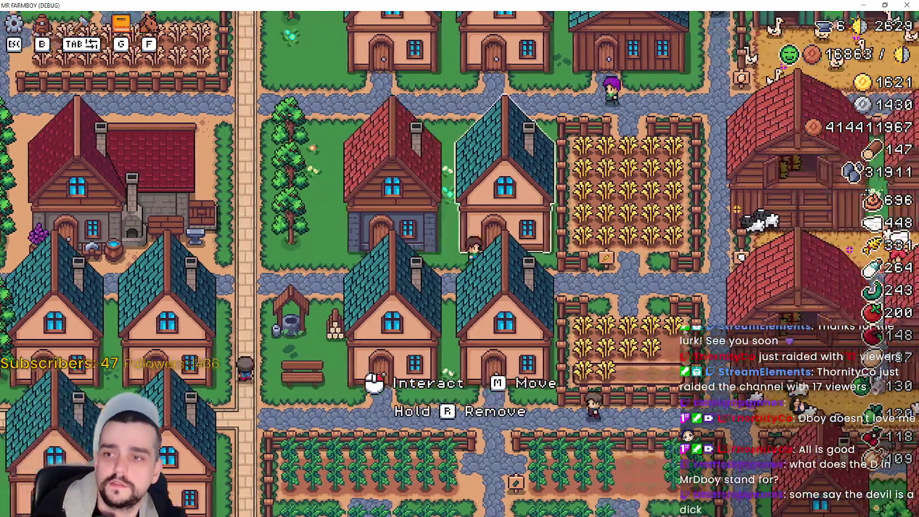
{"action": "key", "text": "e"}
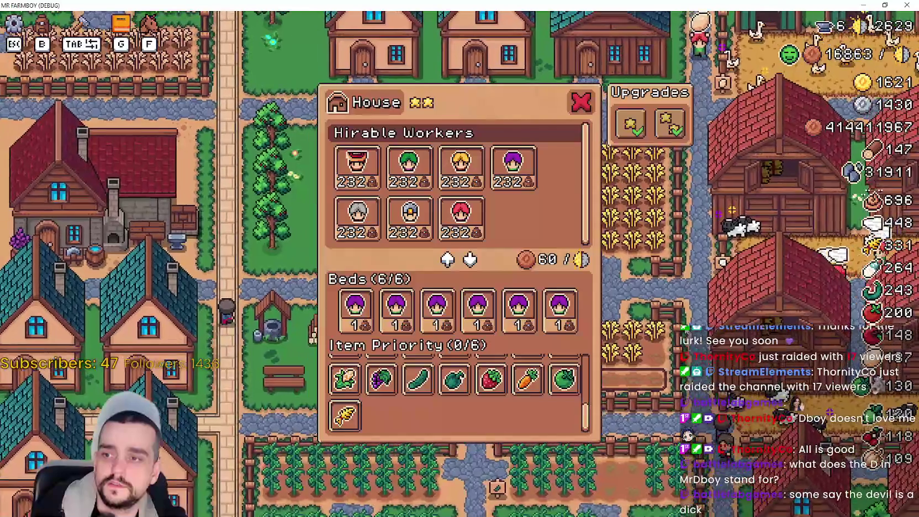
{"action": "key", "text": "Escape"}
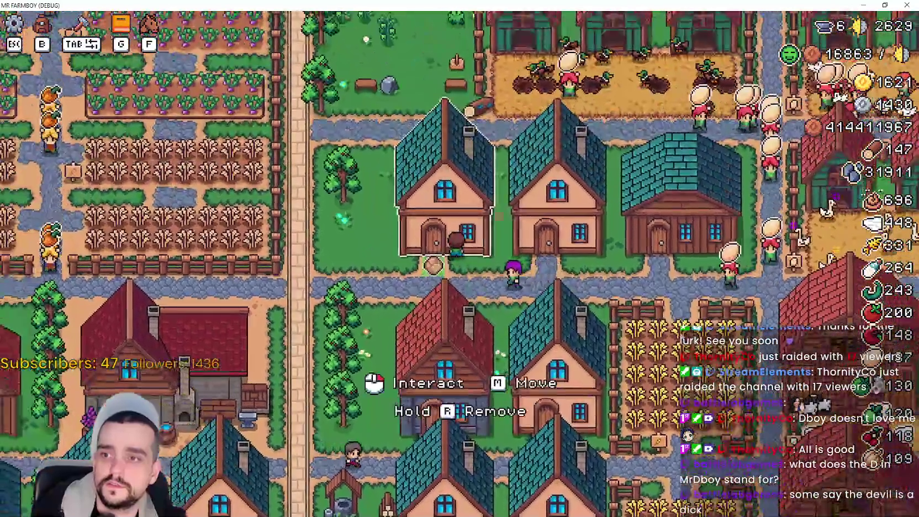
Step: Check the outlined house's panel with all 6 beds filled, close it, and zoom the map
{"action": "key", "text": "e"}
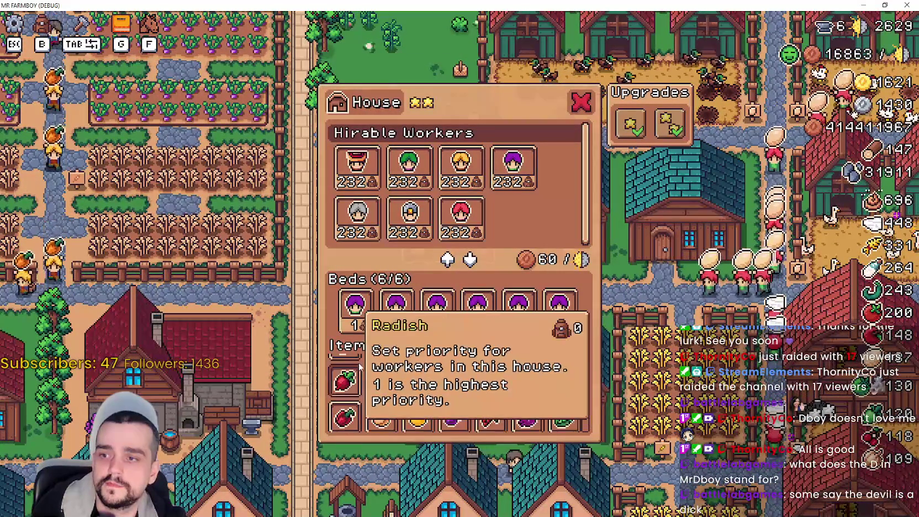
{"action": "scroll", "coordinate": [354, 381], "scroll_direction": "up", "scroll_amount": 1}
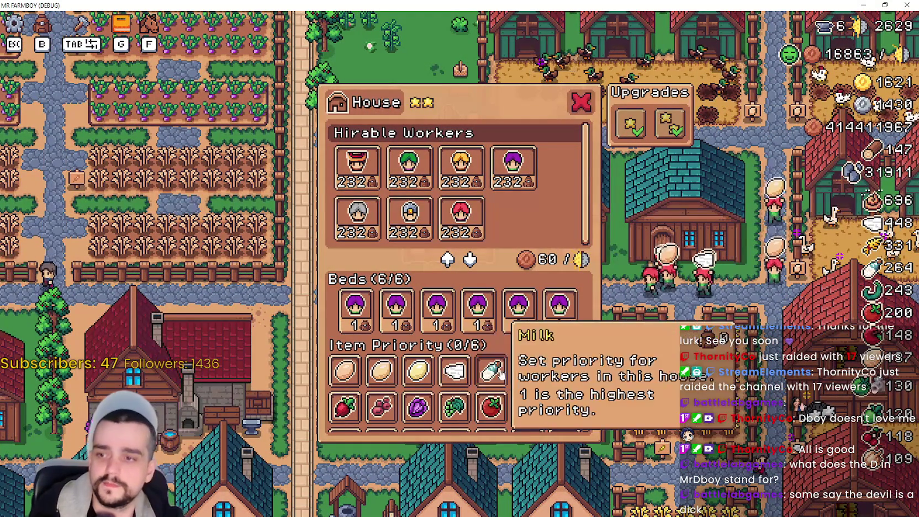
{"action": "left_click", "coordinate": [586, 95]}
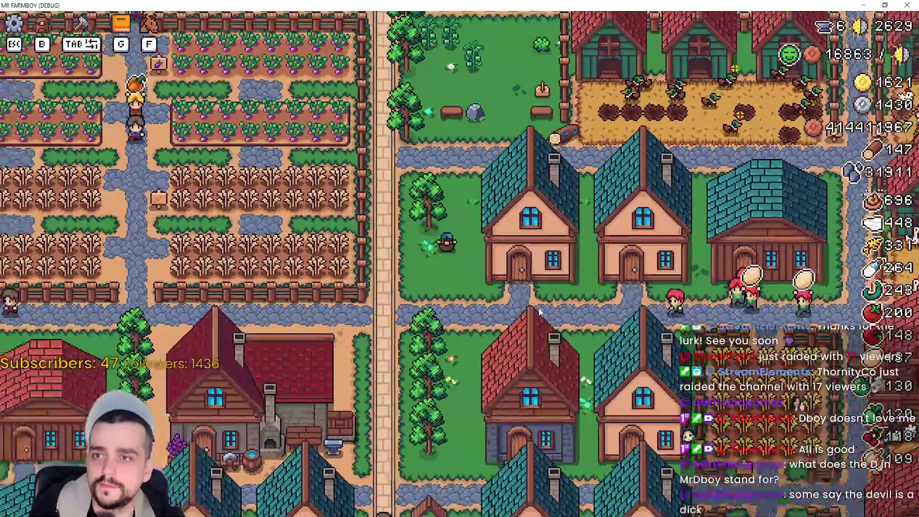
{"action": "scroll", "coordinate": [540, 311], "scroll_direction": "down", "scroll_amount": 2}
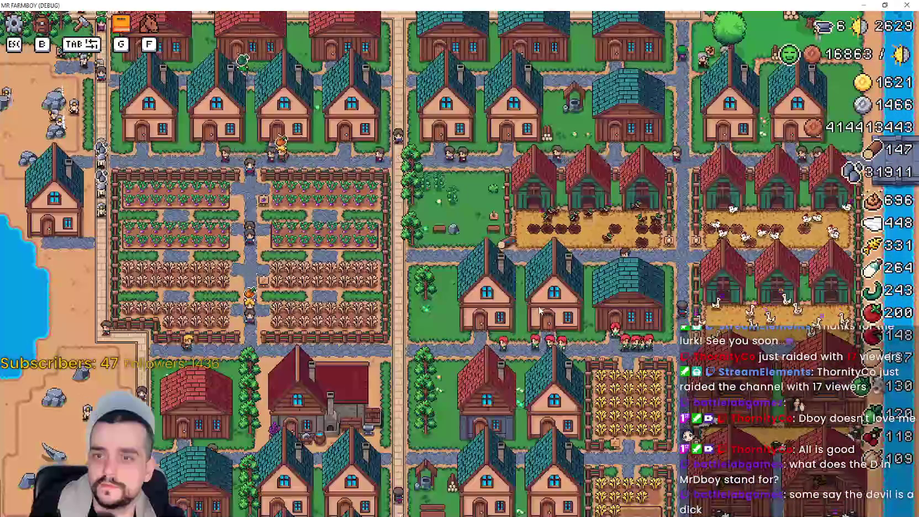
{"action": "scroll", "coordinate": [540, 312], "scroll_direction": "up", "scroll_amount": 2}
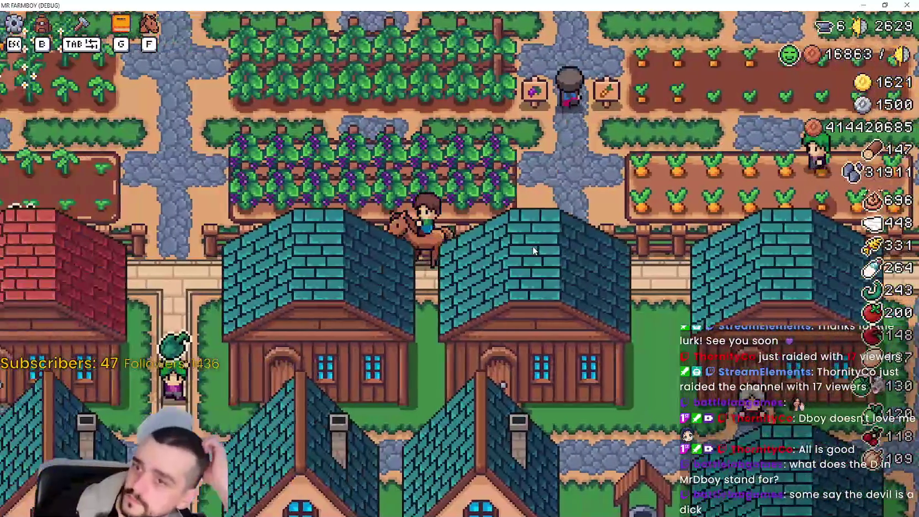
{"action": "key", "text": "g"}
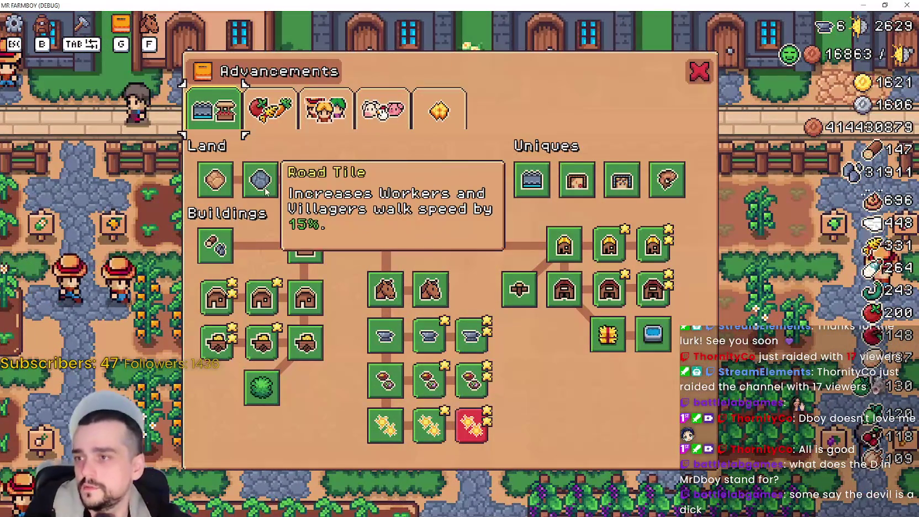
{"action": "left_click", "coordinate": [271, 110]}
{"action": "left_click", "coordinate": [326, 110]}
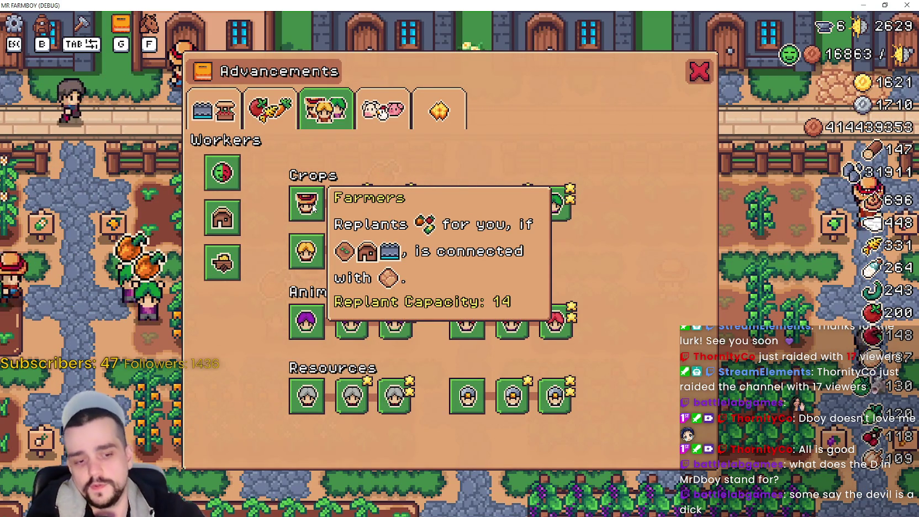
{"action": "mouse_move", "coordinate": [310, 252]}
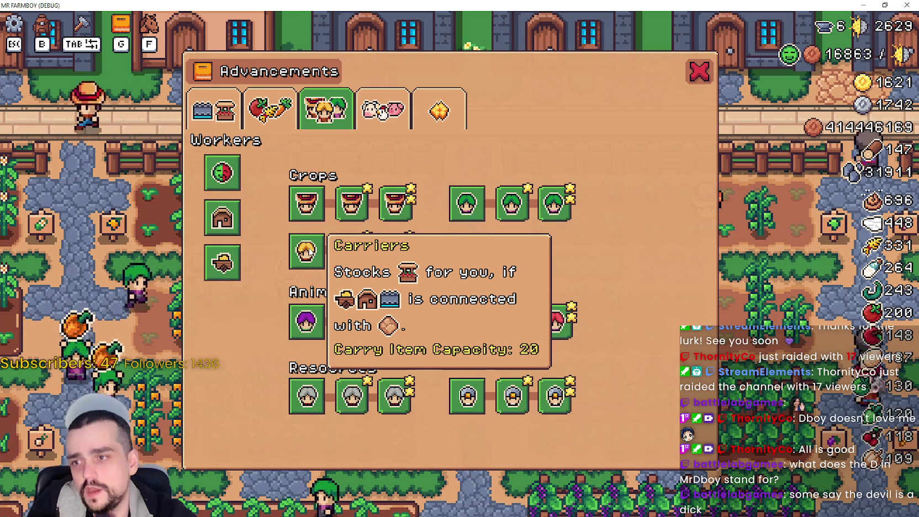
{"action": "mouse_move", "coordinate": [470, 213]}
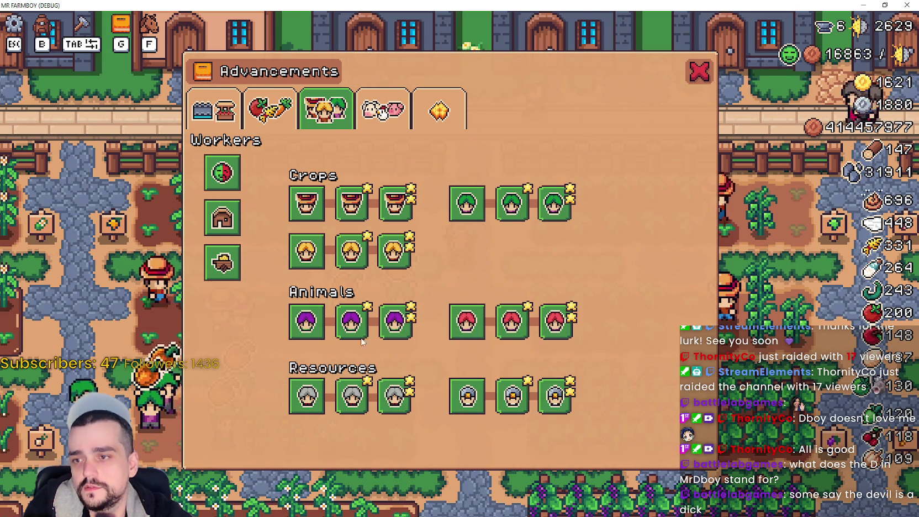
{"action": "mouse_move", "coordinate": [466, 400]}
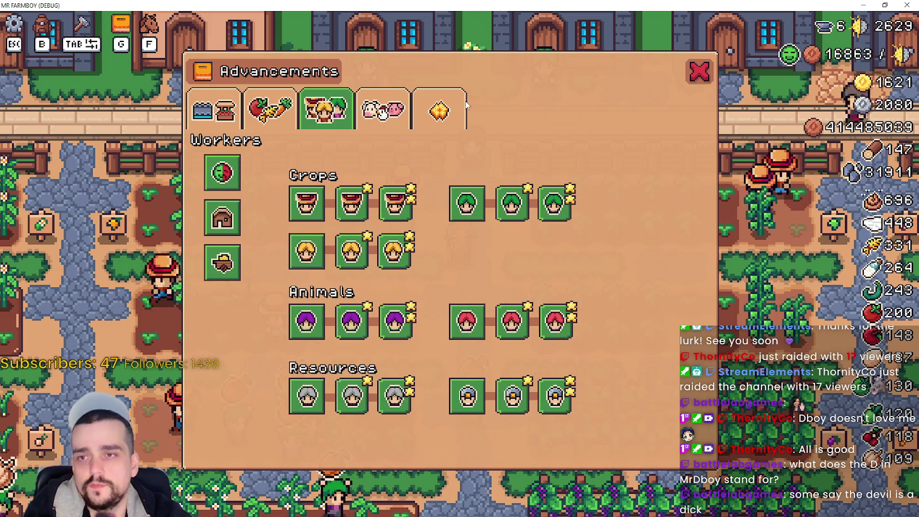
{"action": "left_click", "coordinate": [383, 110]}
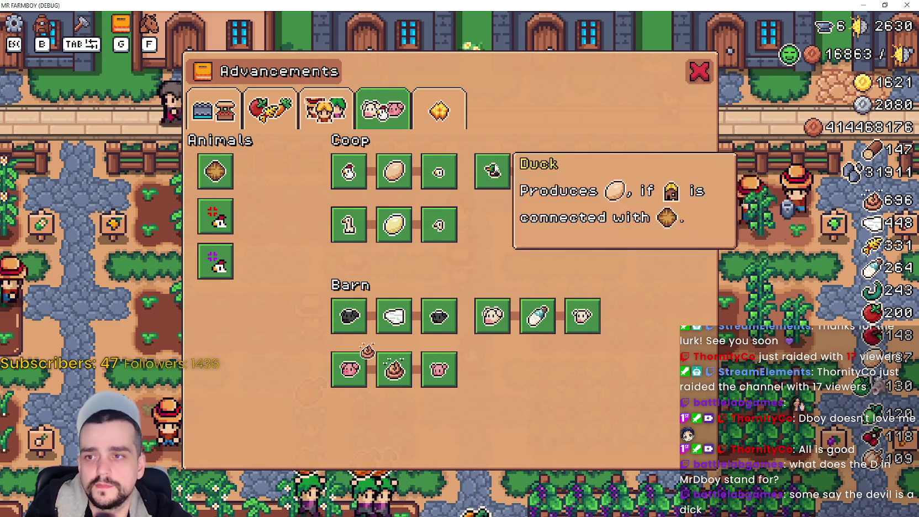
{"action": "left_click", "coordinate": [709, 78]}
{"action": "scroll", "coordinate": [387, 165], "scroll_direction": "down", "scroll_amount": 3}
{"action": "left_click", "coordinate": [113, 32]}
{"action": "left_click", "coordinate": [113, 32]}
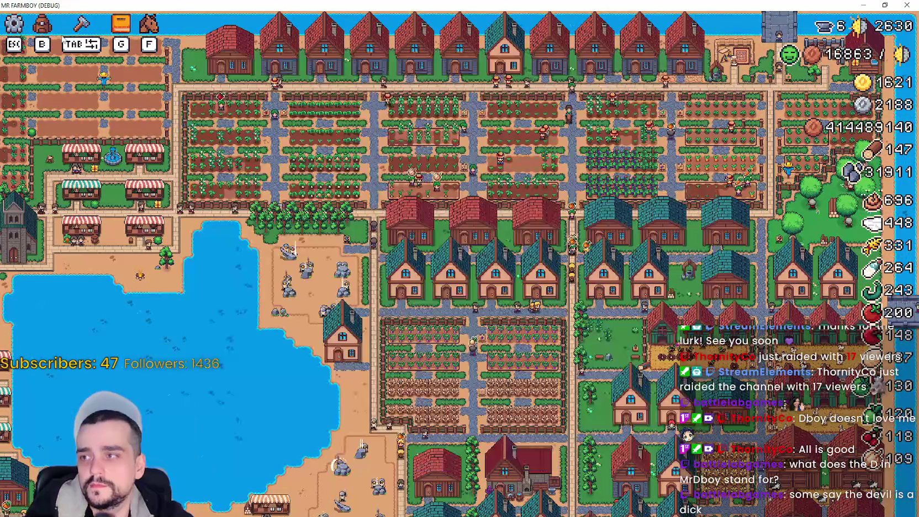
Step: Zoom in and ride the horse west through the market past the church and lake
{"action": "scroll", "coordinate": [250, 169], "scroll_direction": "up", "scroll_amount": 5}
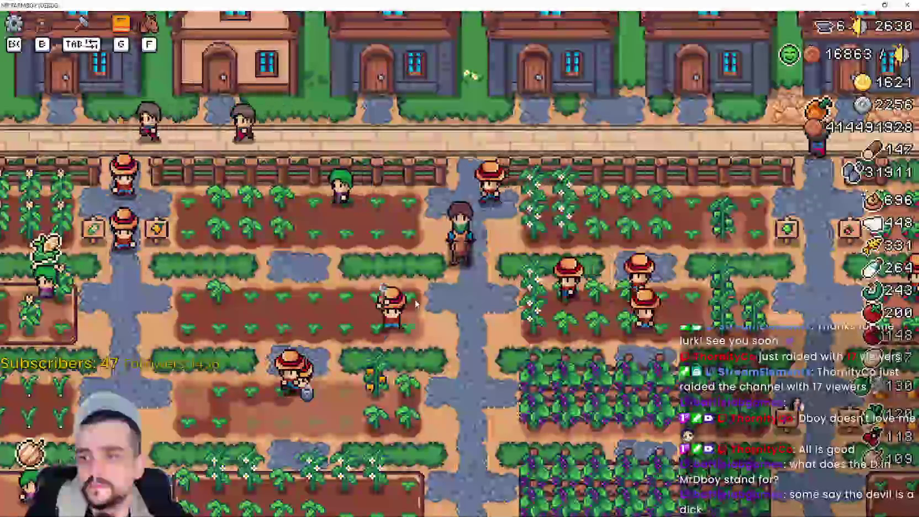
{"action": "key", "text": "s"}
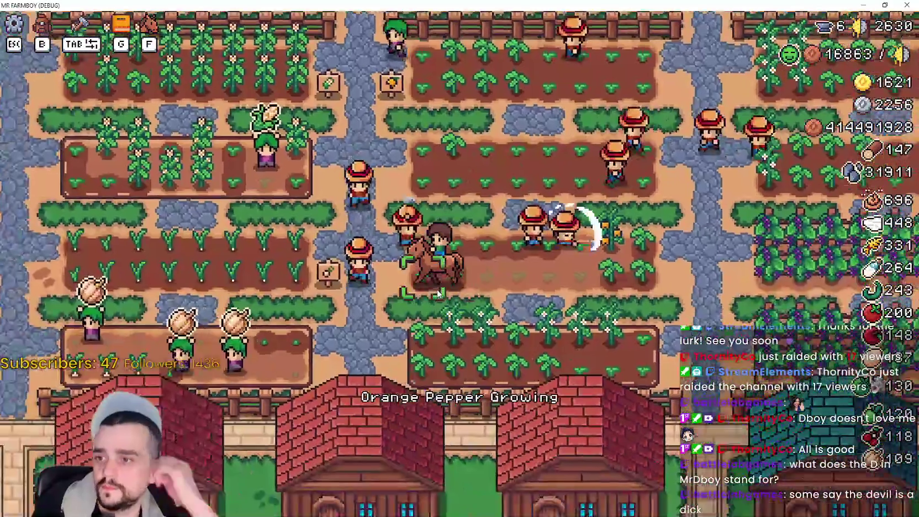
{"action": "key", "text": "a"}
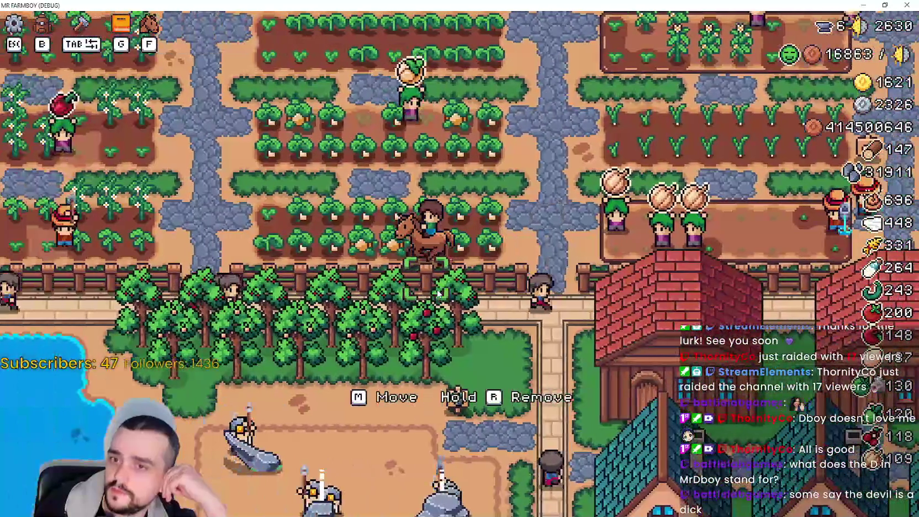
{"action": "key", "text": "a"}
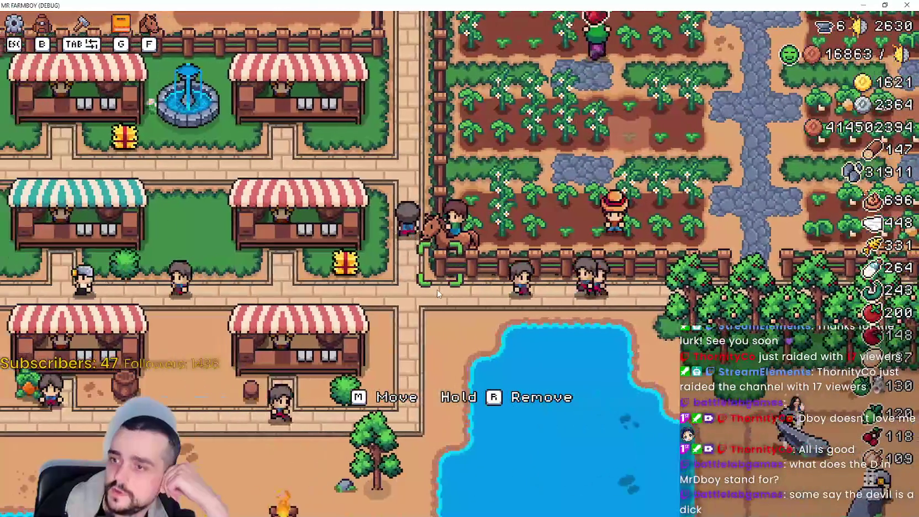
{"action": "key", "text": "a"}
{"action": "key", "text": "s"}
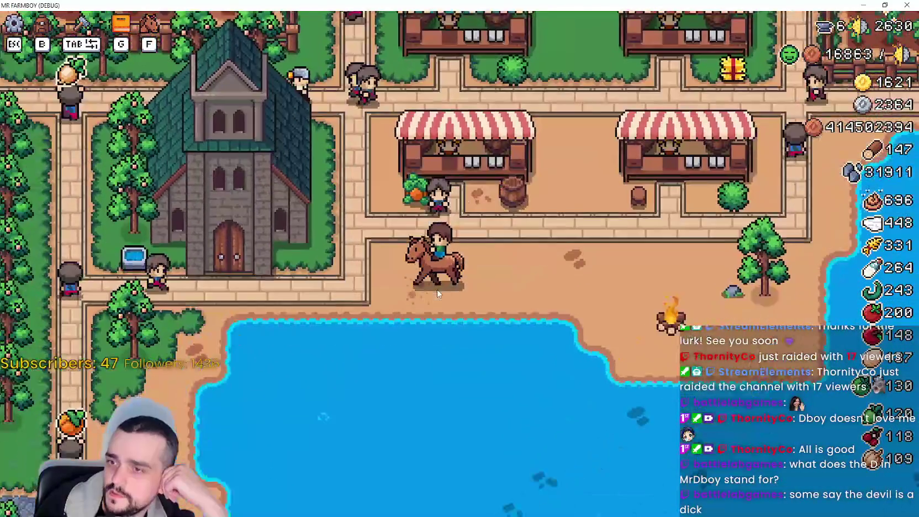
{"action": "key", "text": "s"}
{"action": "key", "text": "a"}
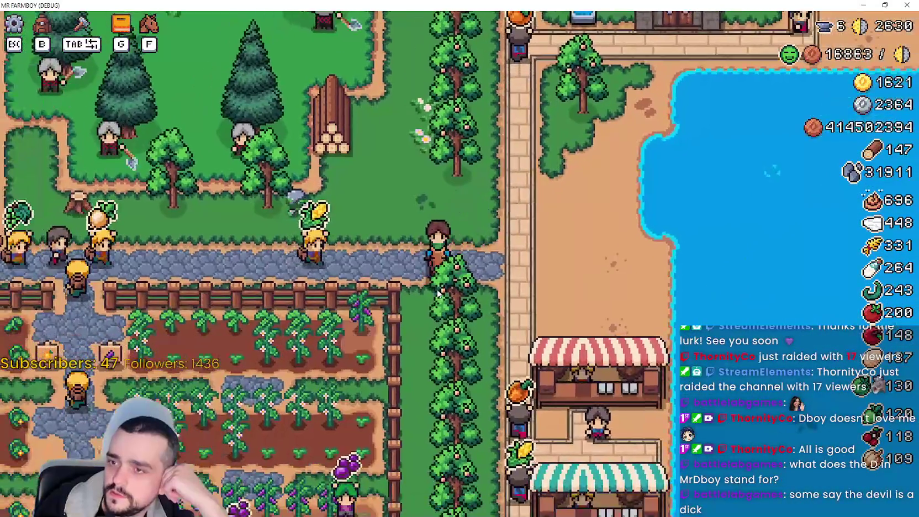
Step: Ride south through the village to the two-star Inn and open its buffs panel
{"action": "key", "text": "s"}
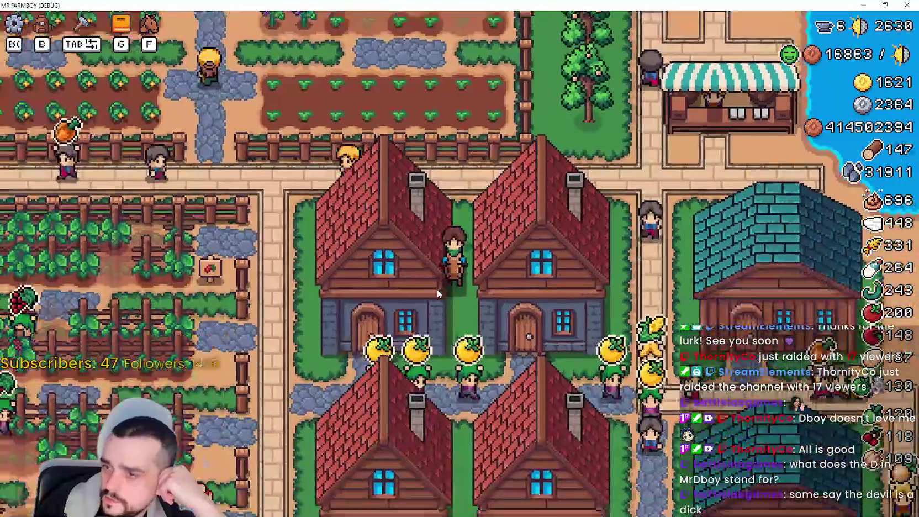
{"action": "key", "text": "s"}
{"action": "key", "text": "a"}
{"action": "key", "text": "f"}
{"action": "key", "text": "s"}
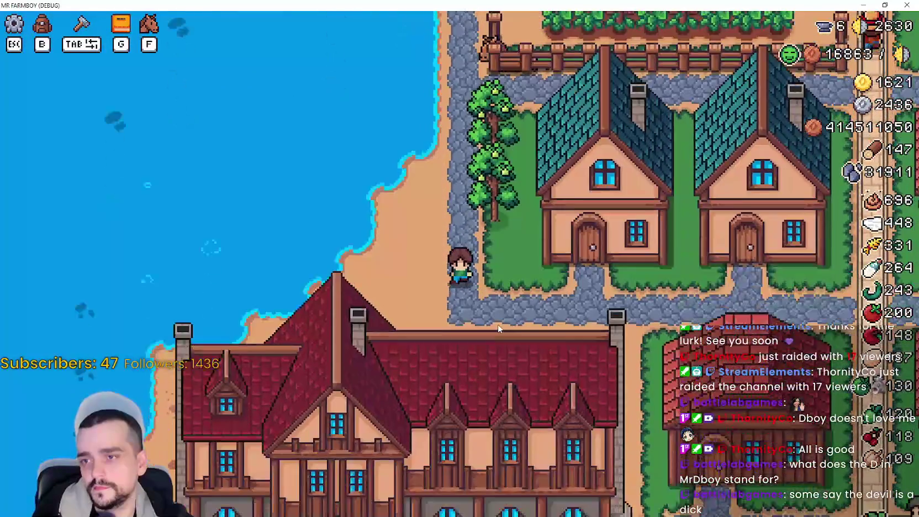
{"action": "key", "text": "a"}
{"action": "key", "text": "e"}
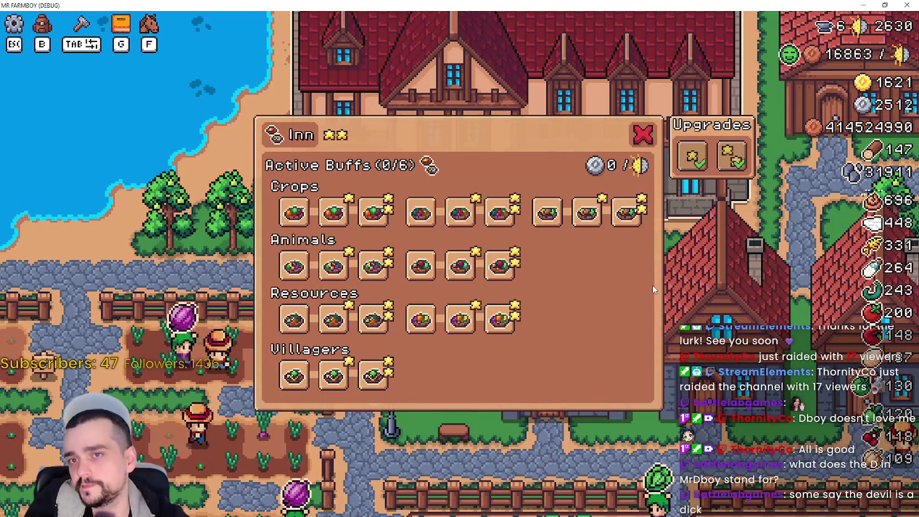
Step: Try the Inn's Farmer Dishes buff, switching between level 2 and level 3
{"action": "mouse_move", "coordinate": [292, 210]}
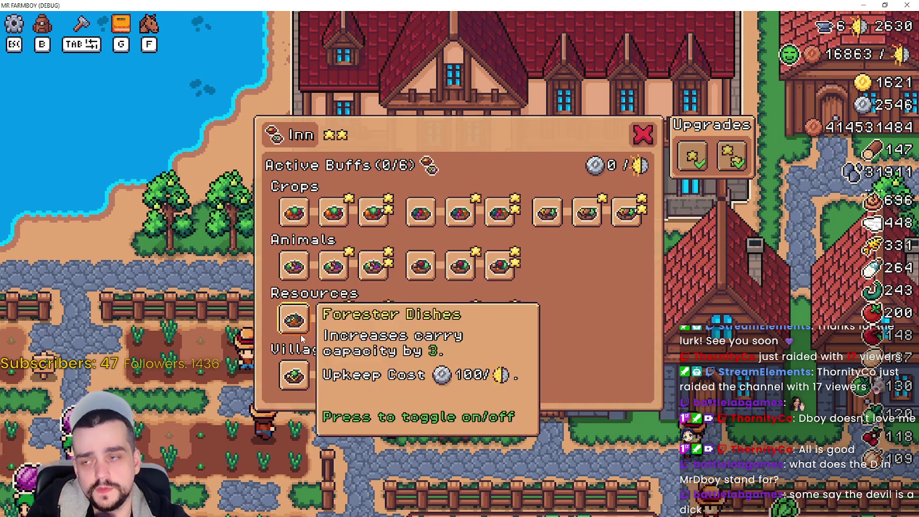
{"action": "mouse_move", "coordinate": [293, 379]}
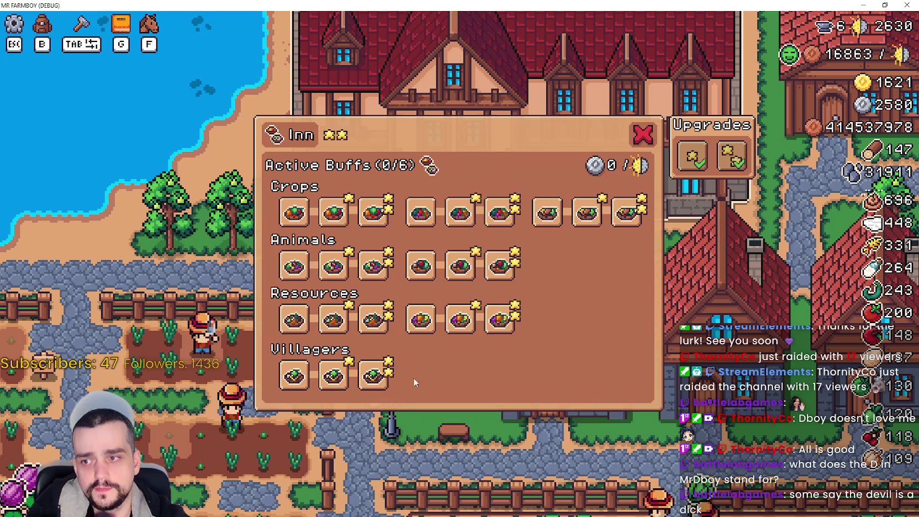
{"action": "mouse_move", "coordinate": [420, 212]}
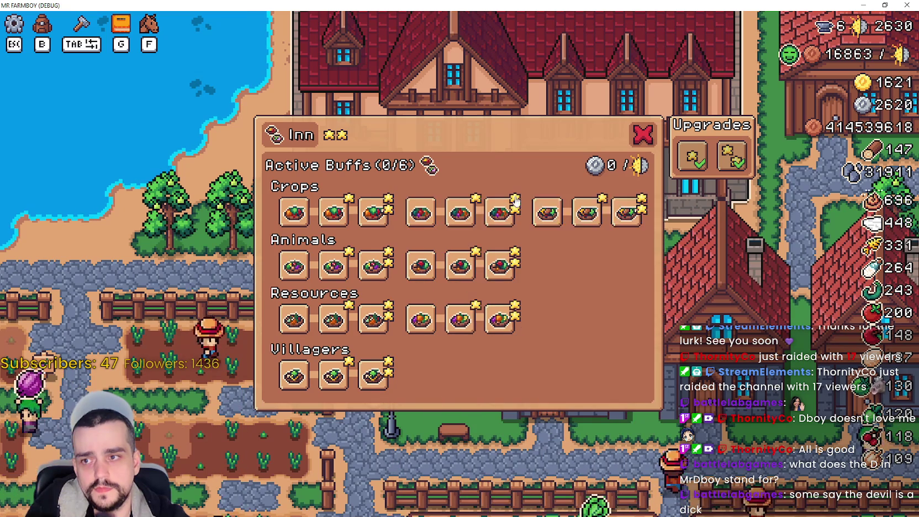
{"action": "mouse_move", "coordinate": [558, 219]}
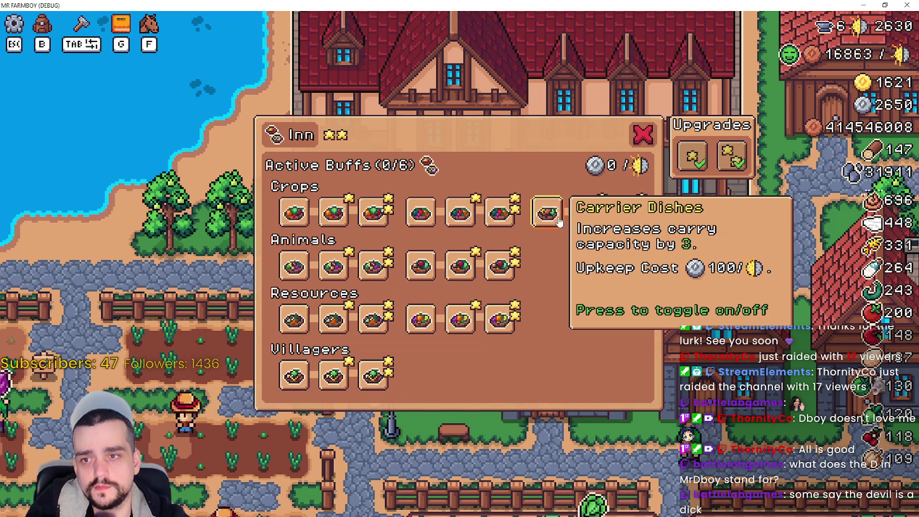
{"action": "mouse_move", "coordinate": [336, 216]}
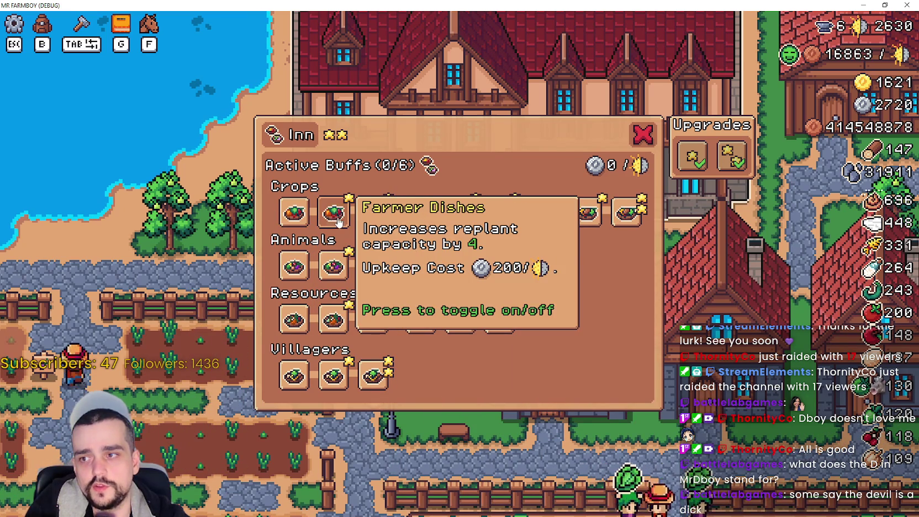
{"action": "left_click", "coordinate": [337, 215]}
{"action": "left_click", "coordinate": [381, 221]}
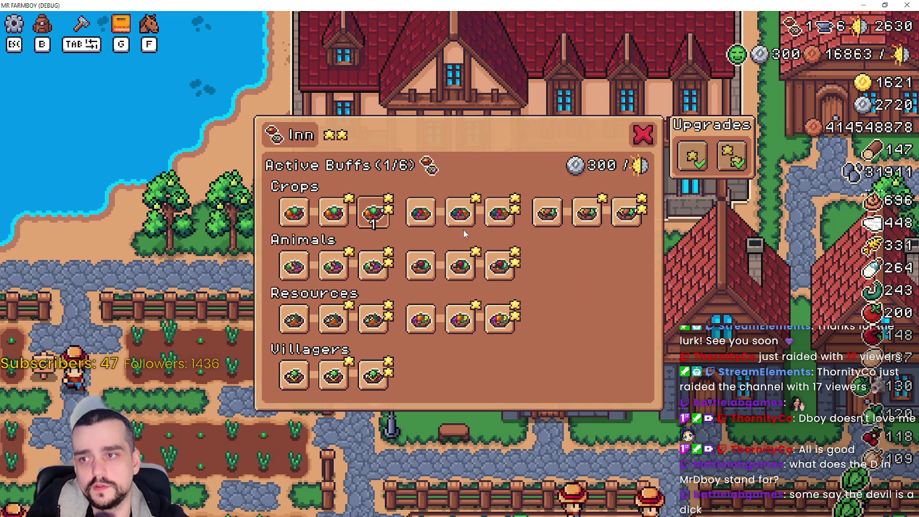
{"action": "mouse_move", "coordinate": [365, 219]}
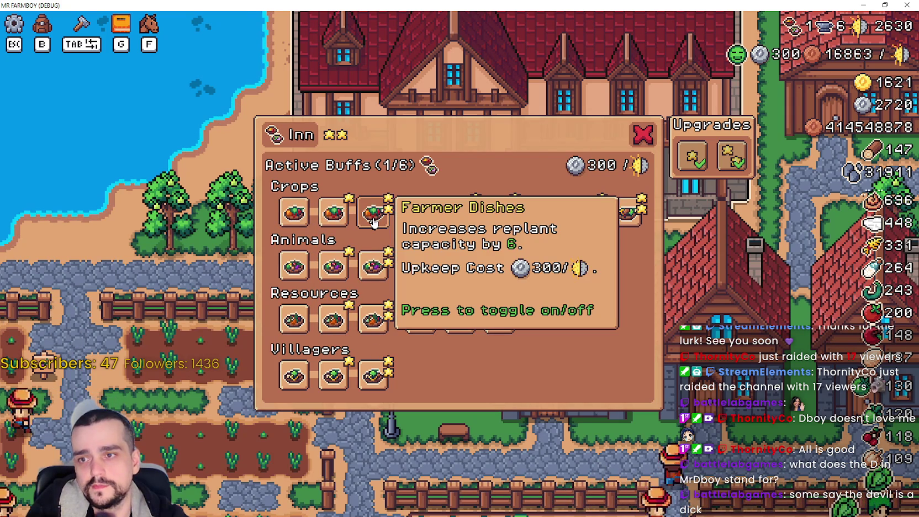
{"action": "left_click", "coordinate": [333, 214]}
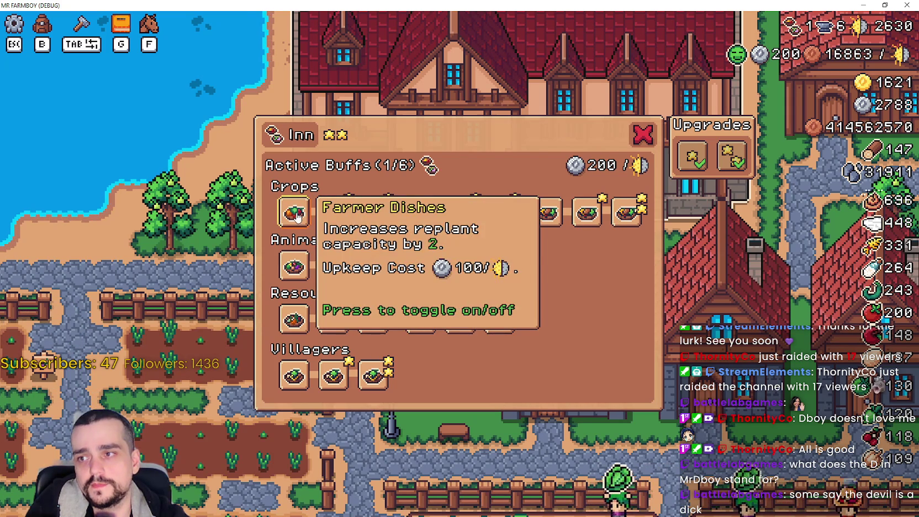
{"action": "left_click", "coordinate": [376, 216]}
Step: Turn the Farmer Dishes crop buff off, leaving 0 of 6 active, and close the Inn panel
{"action": "mouse_move", "coordinate": [376, 223]}
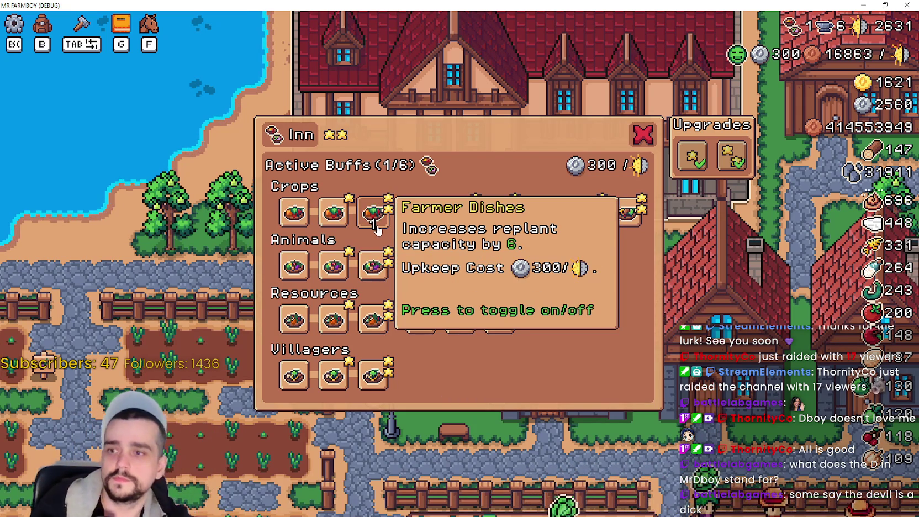
{"action": "left_click", "coordinate": [376, 216]}
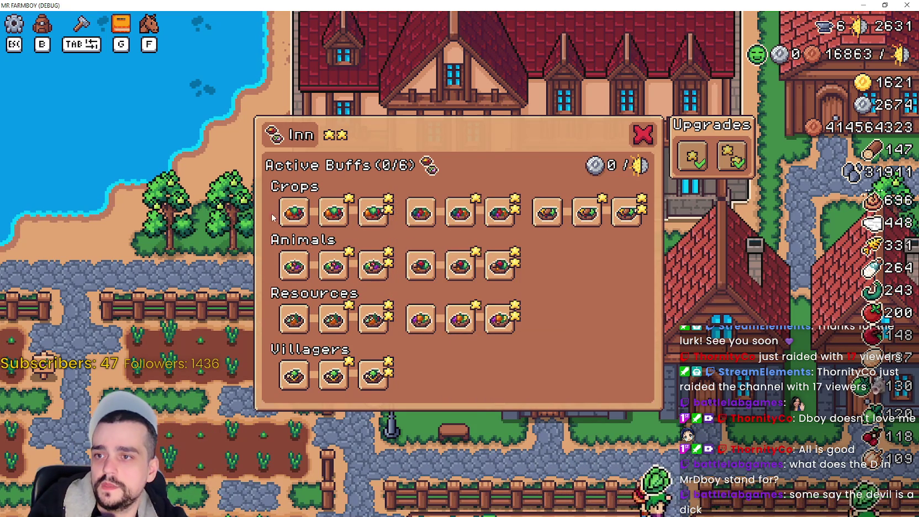
{"action": "left_click", "coordinate": [374, 213]}
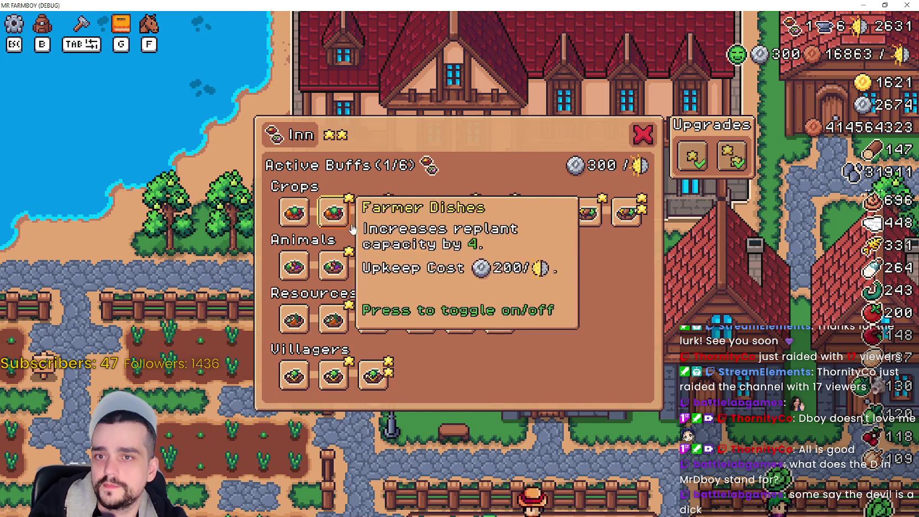
{"action": "left_click", "coordinate": [374, 213]}
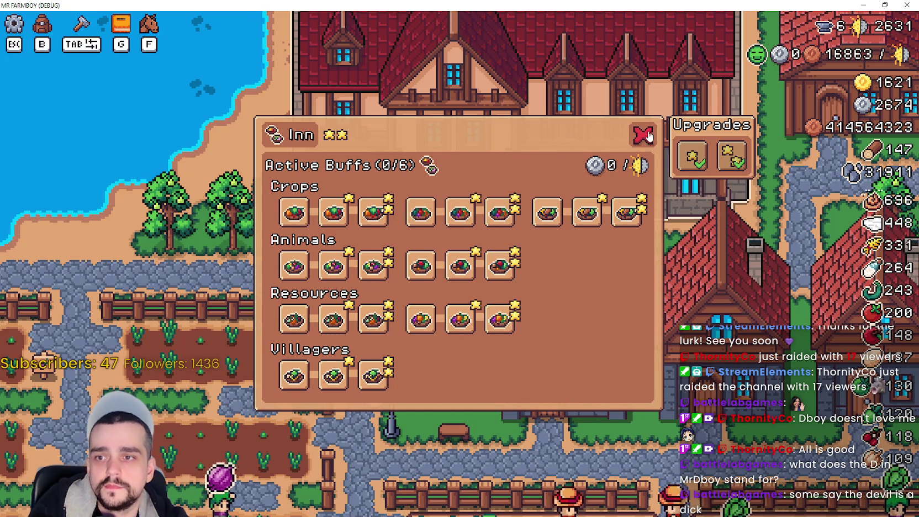
{"action": "left_click", "coordinate": [652, 136]}
Step: Ride the horse north-east from the inn through town and along the shore to the church door
{"action": "key", "text": "d"}
{"action": "key", "text": "w"}
{"action": "key", "text": "d"}
{"action": "key", "text": "w"}
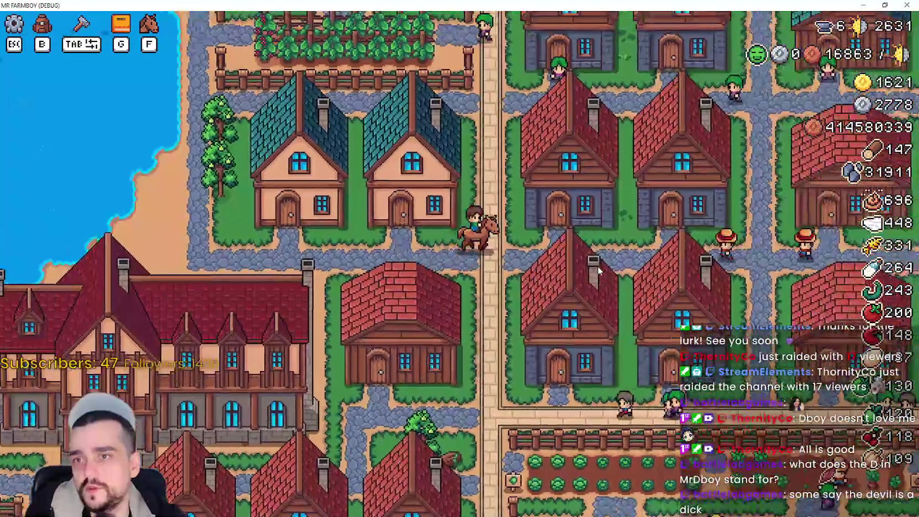
{"action": "key", "text": "d"}
{"action": "key", "text": "w"}
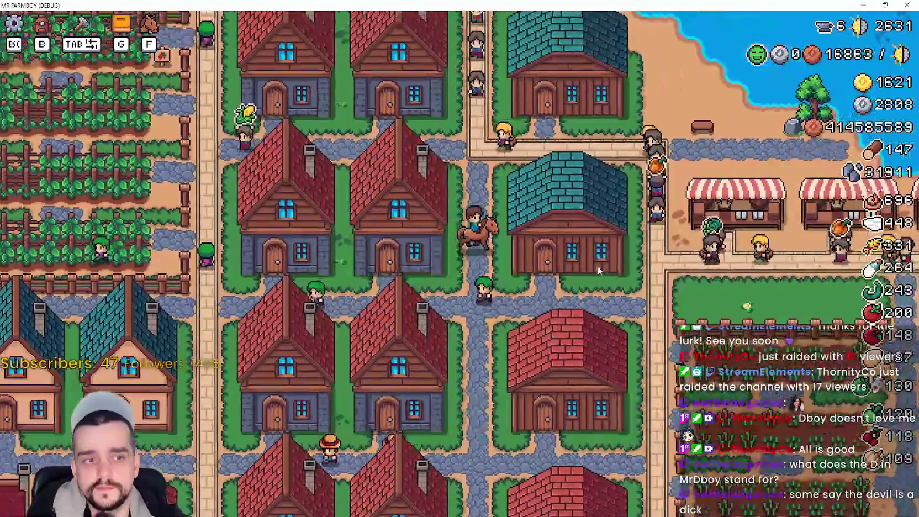
{"action": "key", "text": "a"}
{"action": "key", "text": "w"}
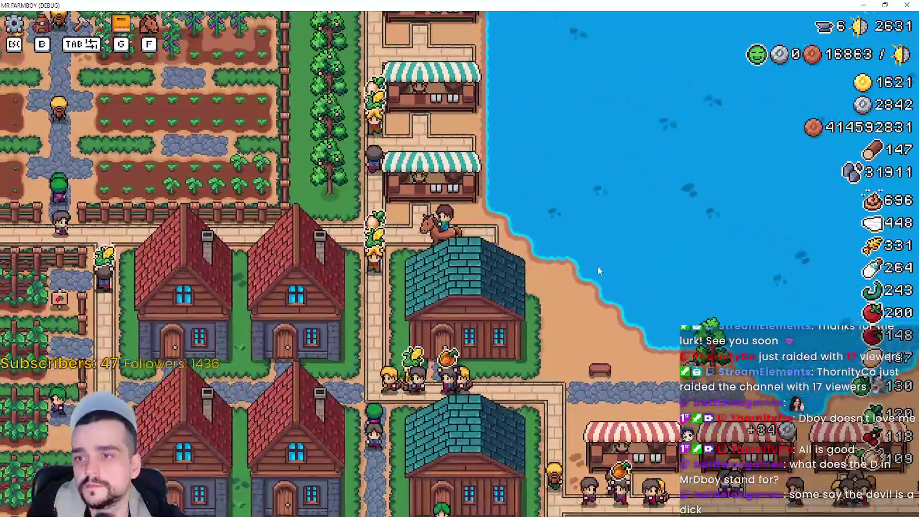
{"action": "key", "text": "w"}
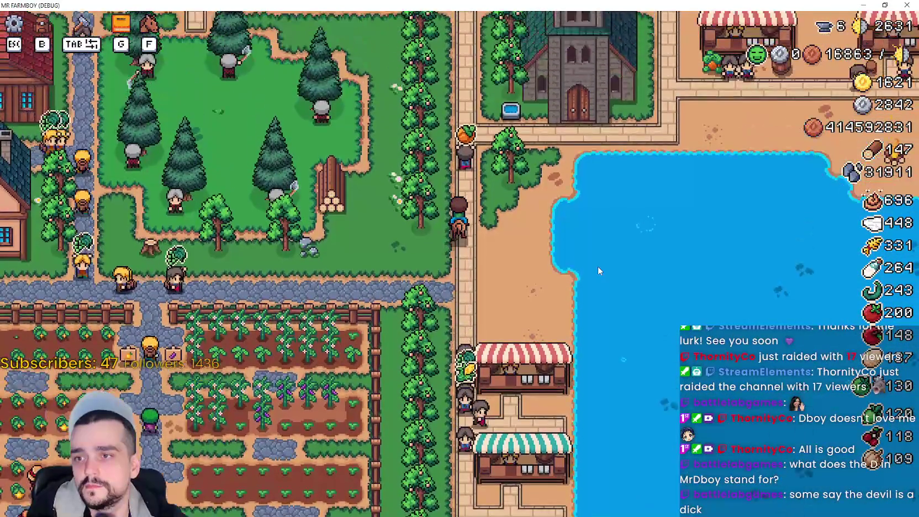
{"action": "key", "text": "d"}
Step: Check the Temple's 6/6 active buffs, quit the game, and return to church_panel.gd line 34
{"action": "left_click", "coordinate": [636, 266]}
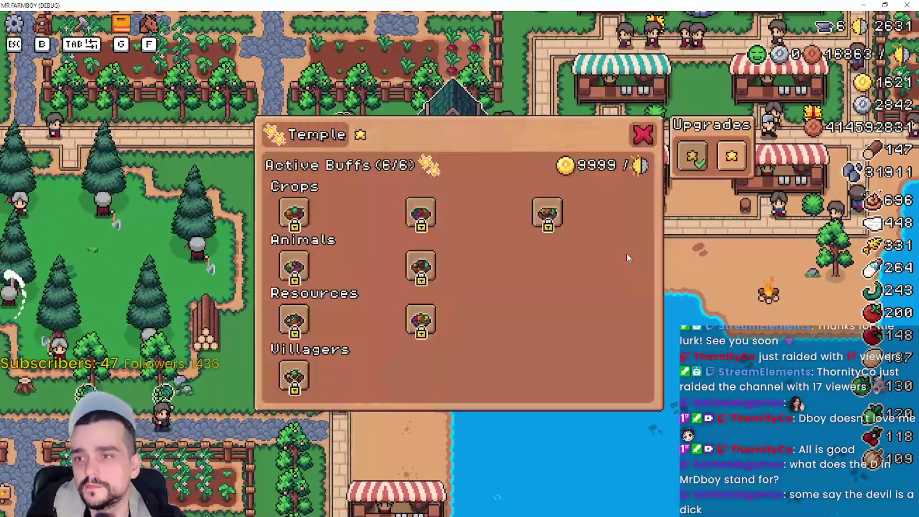
{"action": "key", "text": "Escape"}
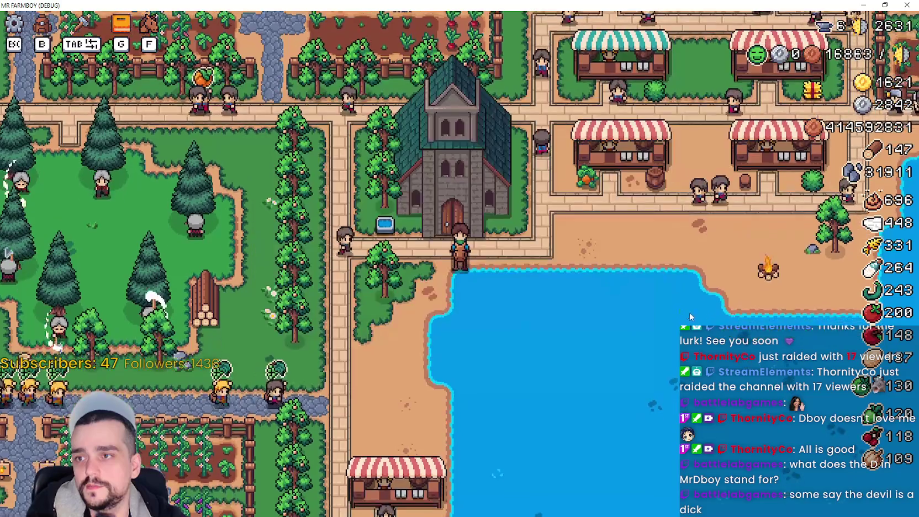
{"action": "key", "text": "Escape"}
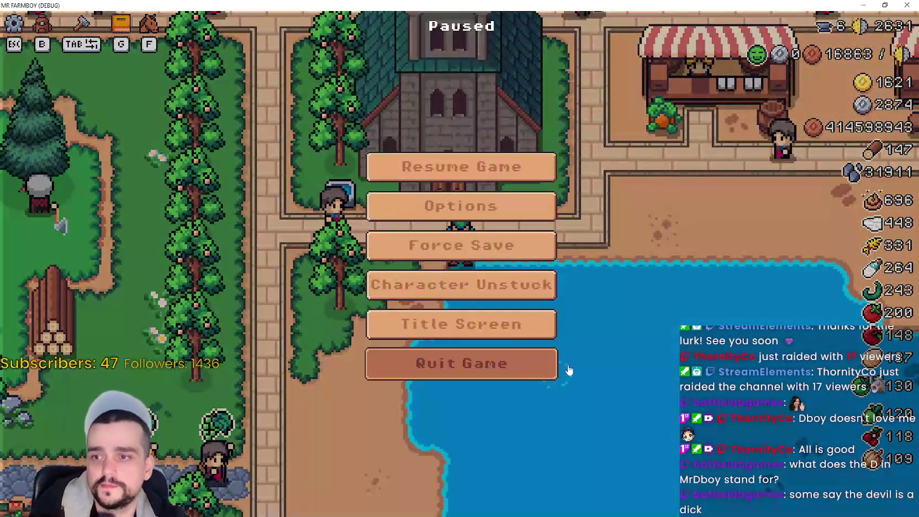
{"action": "key", "text": "Escape"}
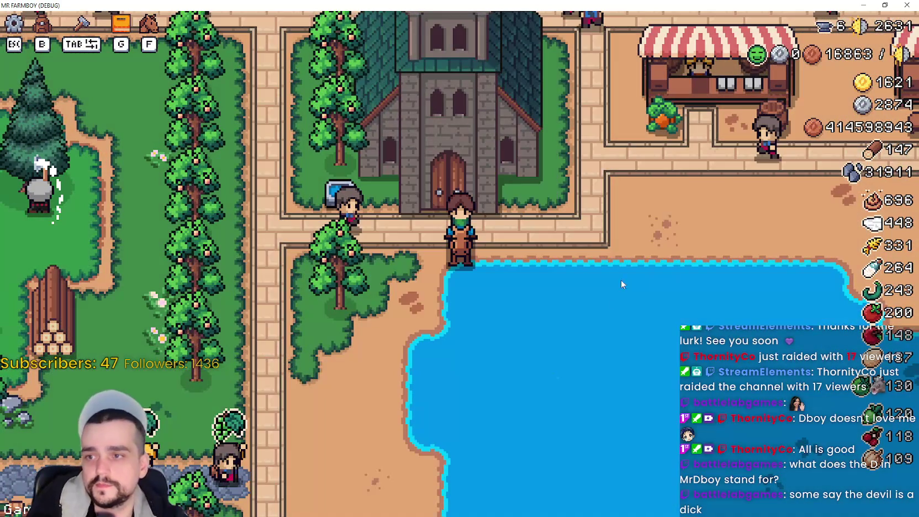
{"action": "key", "text": "alt+F4"}
{"action": "left_click", "coordinate": [694, 230]}
{"action": "left_click", "coordinate": [695, 245]}
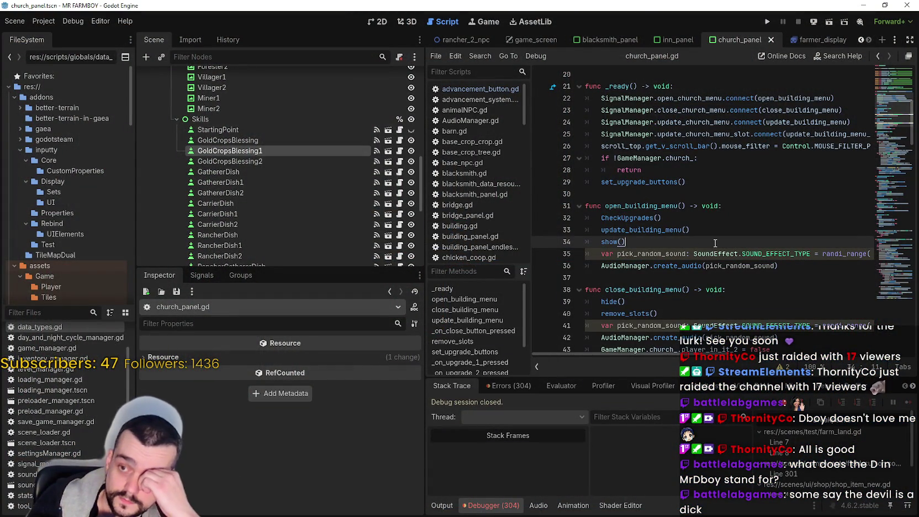
Step: Select GoldCropsBlessing and expand its skill data to reveal the name tr_inventory_farmer_dish
{"action": "left_click", "coordinate": [231, 143]}
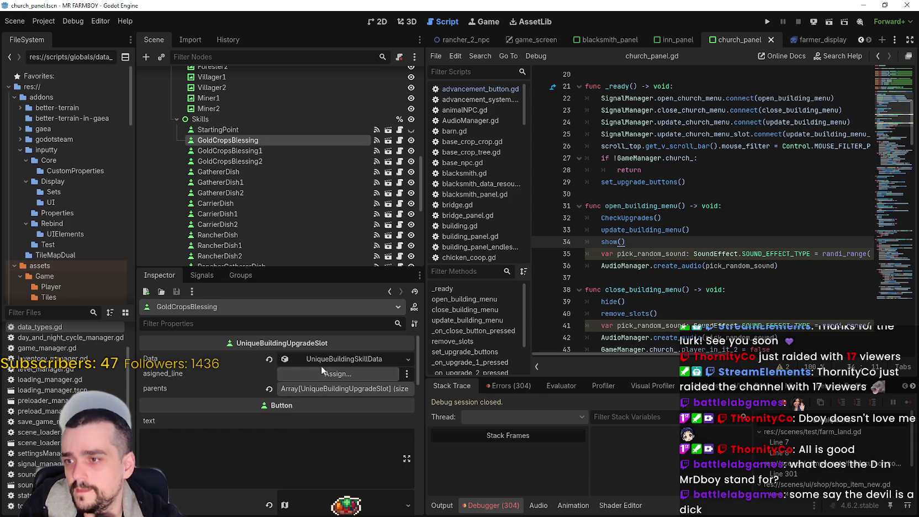
{"action": "left_click", "coordinate": [321, 359]}
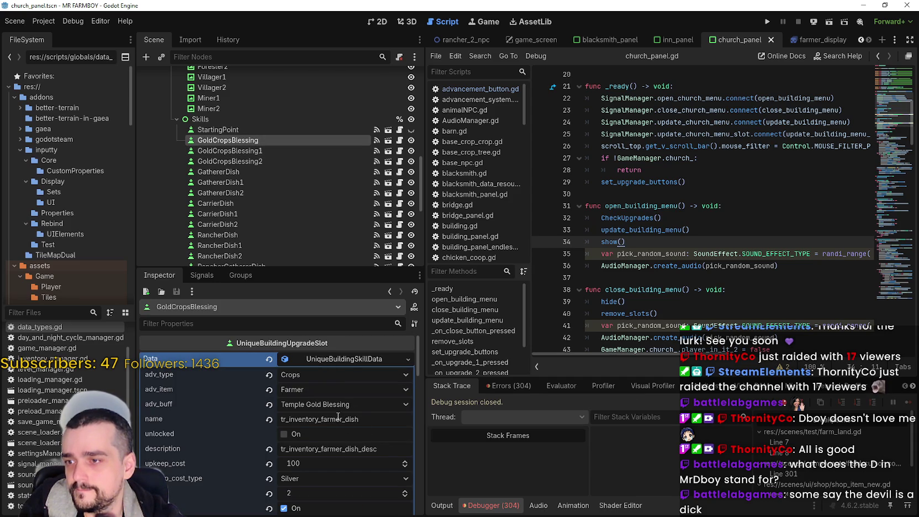
{"action": "scroll", "coordinate": [379, 430], "scroll_direction": "down", "scroll_amount": 2}
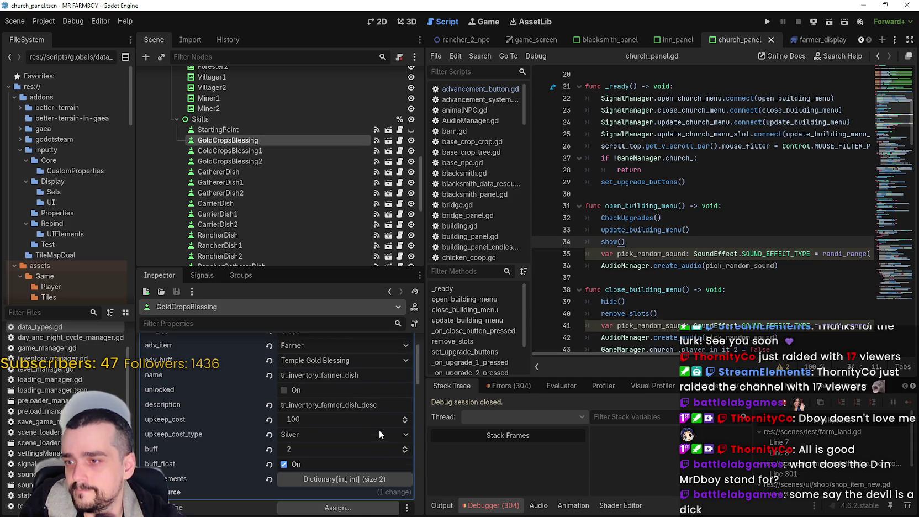
{"action": "left_click", "coordinate": [350, 376]}
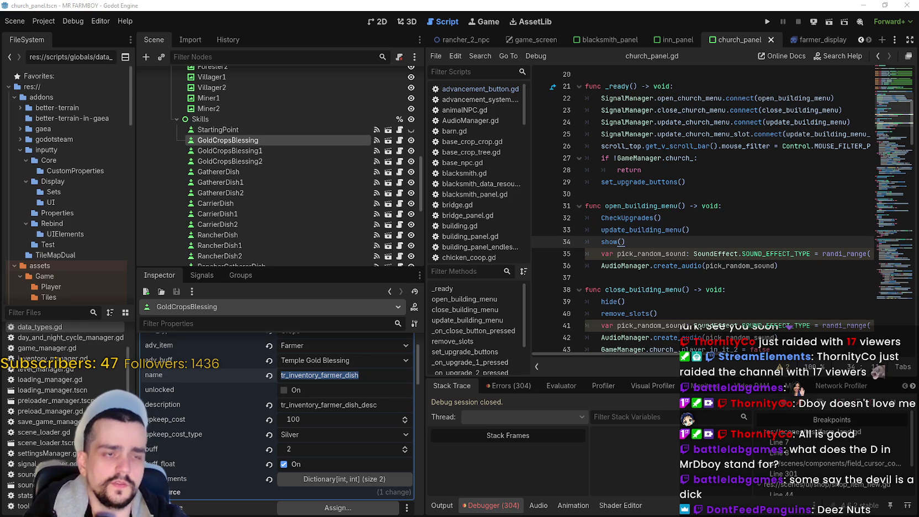
Step: In the localization sheet, paste the prayer keys and blessings a few rows below the dish rows
{"action": "key", "text": "alt+Tab"}
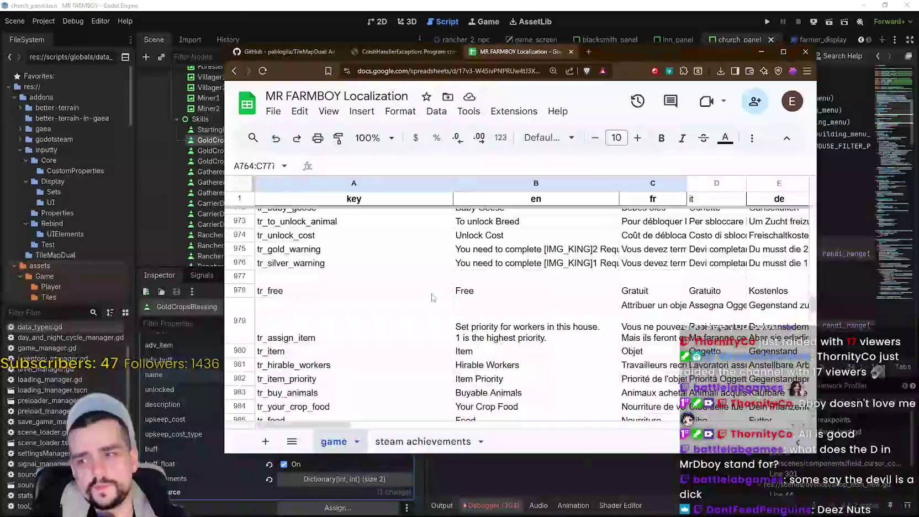
{"action": "scroll", "coordinate": [304, 294], "scroll_direction": "down", "scroll_amount": 20}
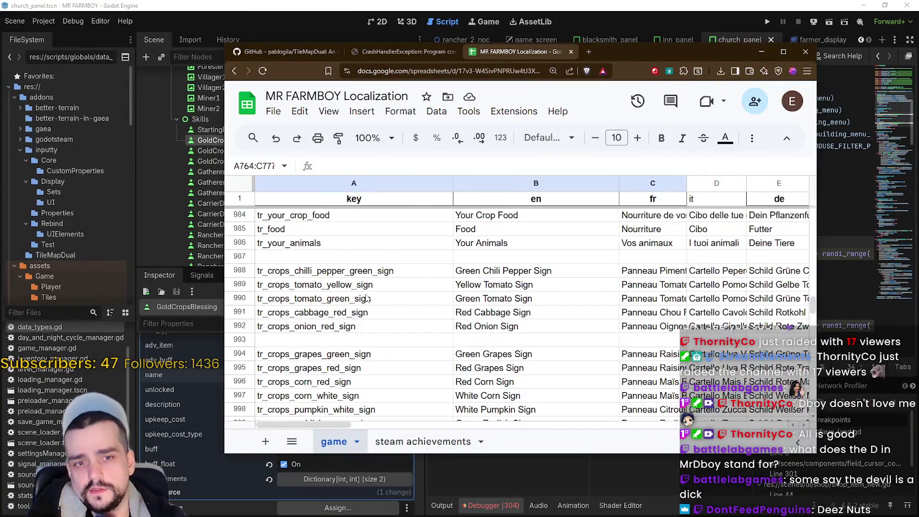
{"action": "scroll", "coordinate": [387, 318], "scroll_direction": "down", "scroll_amount": 3}
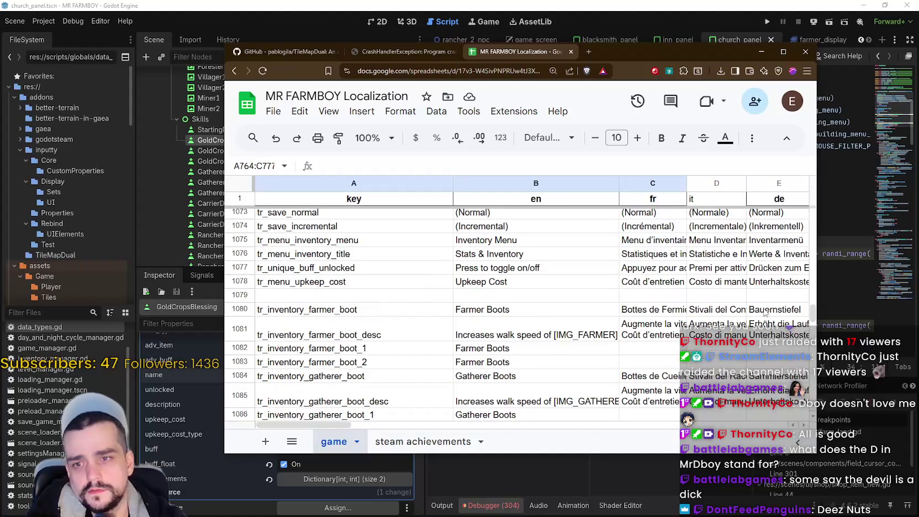
{"action": "scroll", "coordinate": [813, 317], "scroll_direction": "down", "scroll_amount": 11}
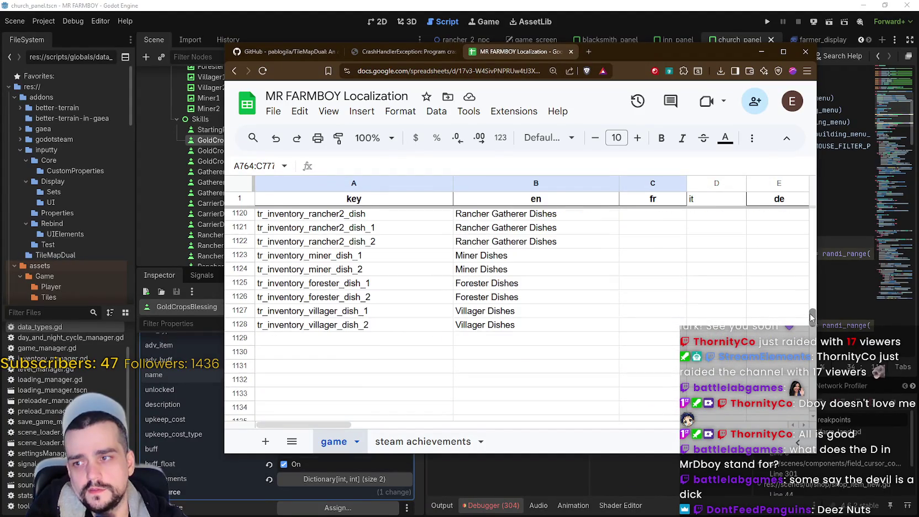
{"action": "scroll", "coordinate": [349, 365], "scroll_direction": "down", "scroll_amount": 3}
{"action": "left_click", "coordinate": [310, 263]}
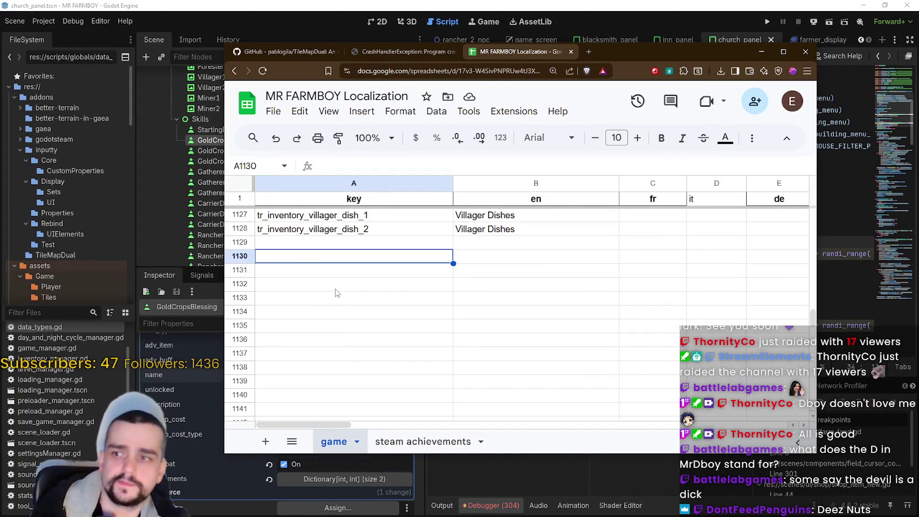
{"action": "key", "text": "Down"}
{"action": "key", "text": "Down"}
{"action": "key", "text": "Down"}
{"action": "key", "text": "ctrl+v"}
Step: Move the tr_inventory_gold_prayer / Super Rare Blessing row up to row 1131 and copy its key
{"action": "left_click", "coordinate": [333, 275]}
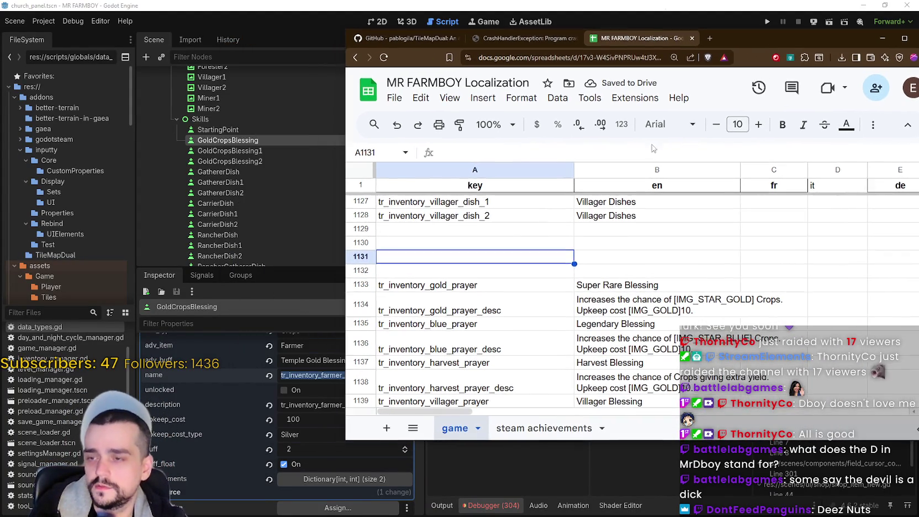
{"action": "left_click", "coordinate": [470, 304]}
{"action": "mouse_move", "coordinate": [457, 285]}
{"action": "left_mouse_down"}
{"action": "mouse_move", "coordinate": [655, 285]}
{"action": "mouse_move", "coordinate": [655, 274]}
{"action": "left_mouse_up"}
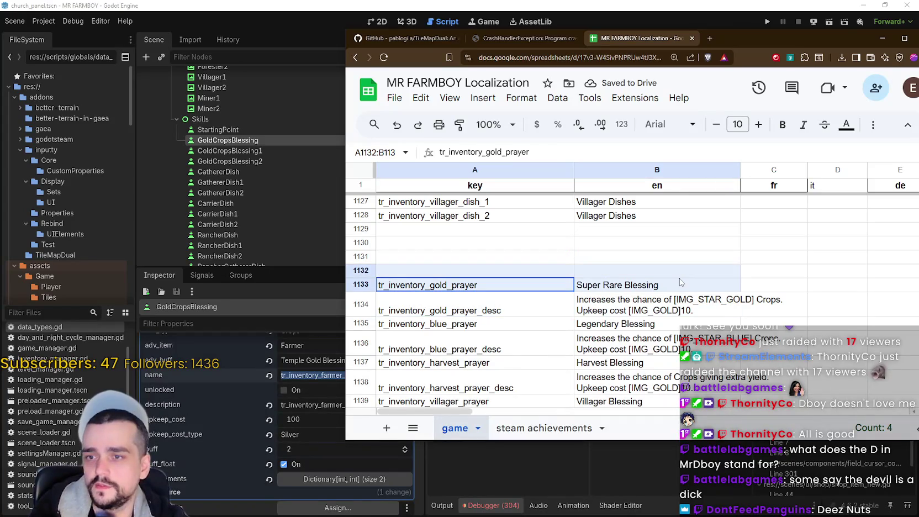
{"action": "left_click", "coordinate": [641, 312]}
{"action": "left_click_drag", "start_coordinate": [490, 301], "coordinate": [627, 289]}
{"action": "left_click", "coordinate": [627, 285]}
{"action": "mouse_move", "coordinate": [553, 285]}
{"action": "left_mouse_down"}
{"action": "mouse_move", "coordinate": [608, 285]}
{"action": "mouse_move", "coordinate": [559, 261]}
{"action": "mouse_move", "coordinate": [563, 253]}
{"action": "left_mouse_up"}
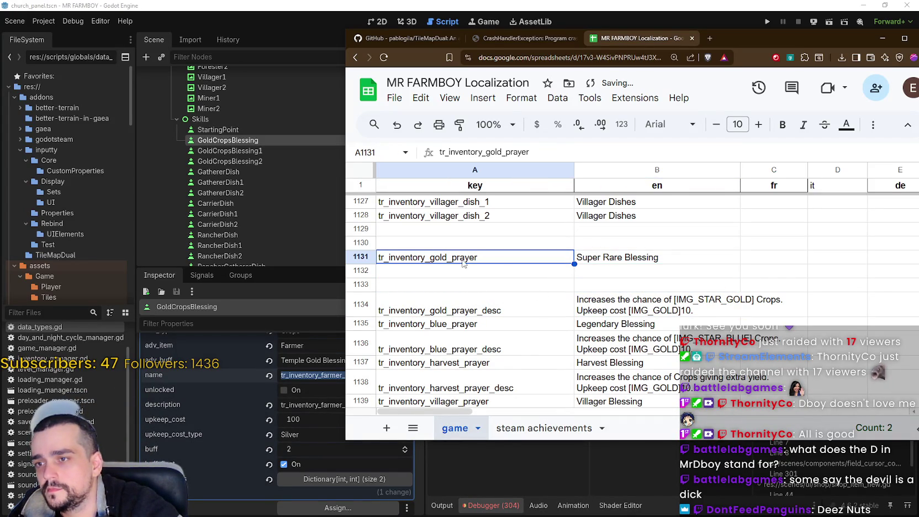
{"action": "key", "text": "ctrl+c"}
{"action": "left_click", "coordinate": [480, 272]}
Step: Copy the gold prayer key and Super Rare Blessing from row 1131 into rows 1132 and 1133
{"action": "left_click", "coordinate": [468, 257]}
{"action": "left_click", "coordinate": [594, 263]}
{"action": "left_click_drag", "start_coordinate": [508, 260], "coordinate": [594, 262]}
{"action": "key", "text": "ctrl+c"}
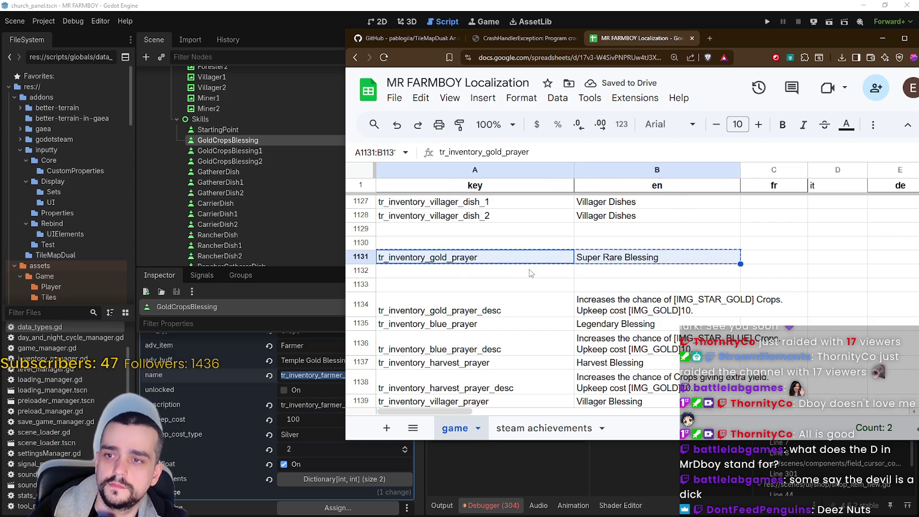
{"action": "left_click", "coordinate": [535, 273]}
{"action": "key", "text": "ctrl+v"}
{"action": "left_click", "coordinate": [541, 284]}
{"action": "key", "text": "ctrl+v"}
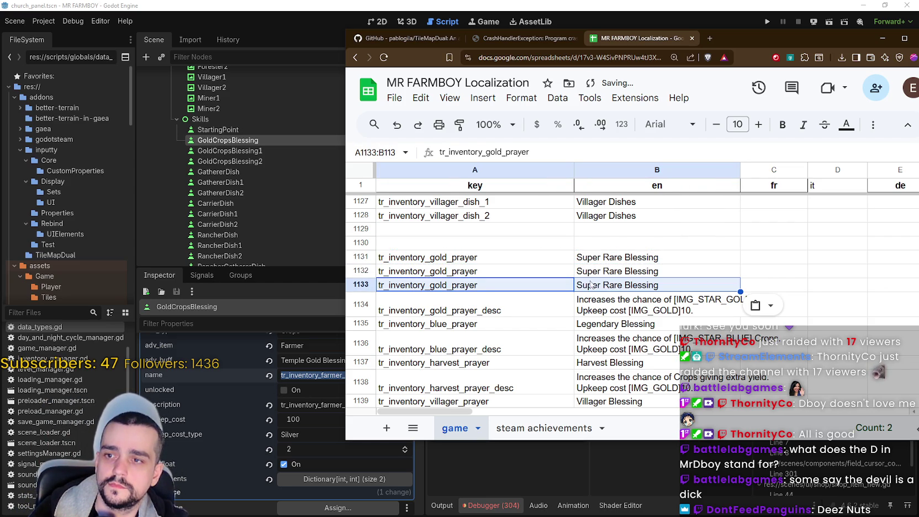
Step: Rename the copied keys to tr_inventory_gold_prayer_1 and tr_inventory_gold_prayer_2
{"action": "double_click", "coordinate": [488, 270]}
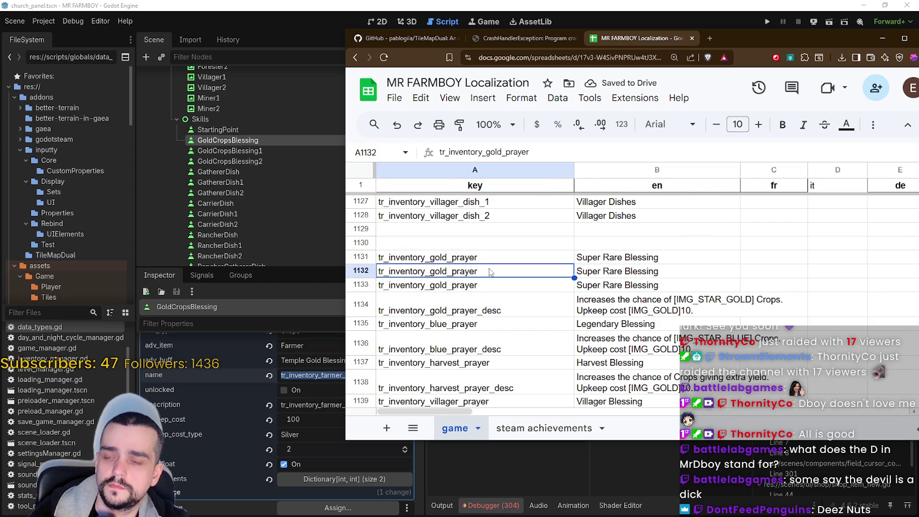
{"action": "type", "text": "_1"}
{"action": "double_click", "coordinate": [570, 283]}
{"action": "type", "text": "_2"}
{"action": "key", "text": "Return"}
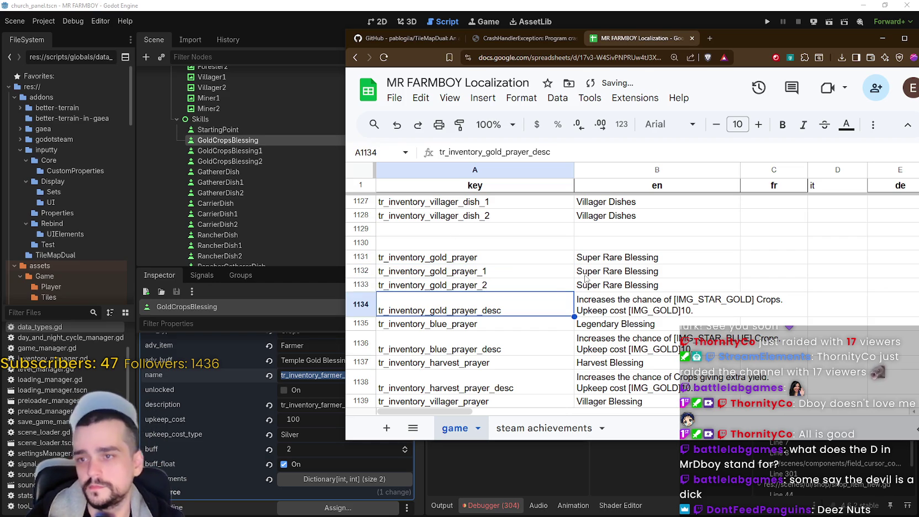
Step: Delete the Upkeep cost line from the gold prayer description in B1134, then enlarge the browser window
{"action": "double_click", "coordinate": [652, 309]}
{"action": "left_click_drag", "start_coordinate": [691, 307], "coordinate": [671, 298]}
{"action": "left_click", "coordinate": [712, 311]}
{"action": "type", "text": "by"}
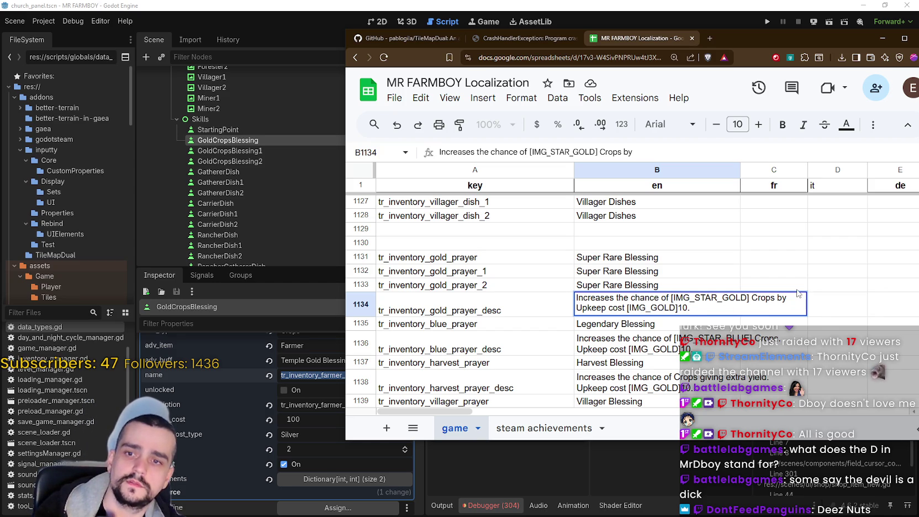
{"action": "left_click_drag", "start_coordinate": [692, 309], "coordinate": [575, 308]}
{"action": "key", "text": "BackSpace"}
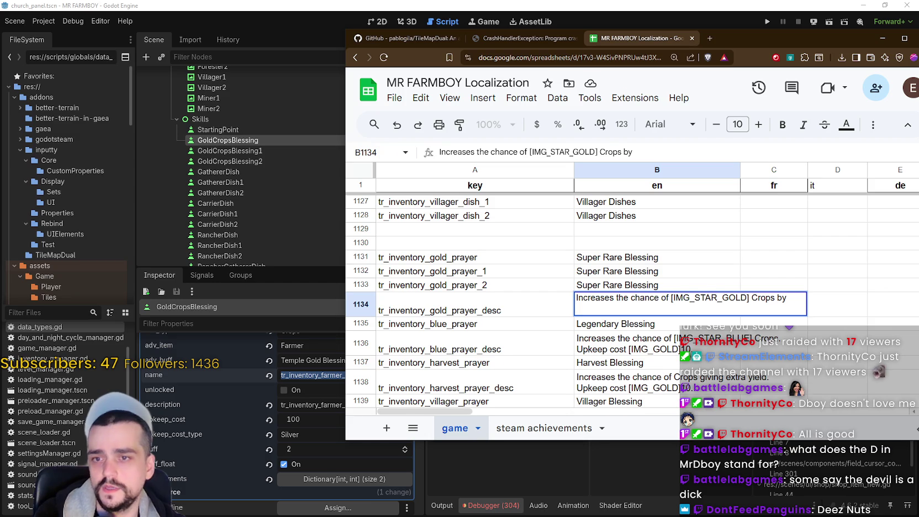
{"action": "left_click", "coordinate": [639, 314]}
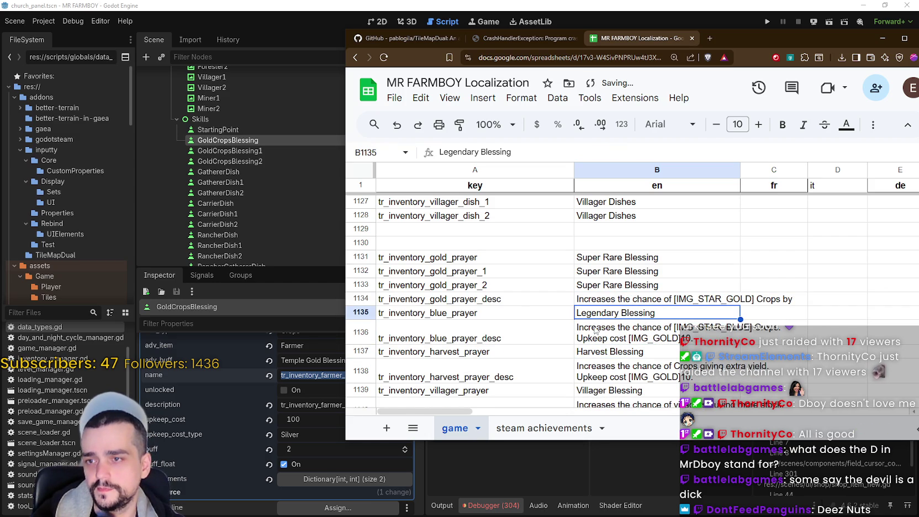
{"action": "scroll", "coordinate": [462, 288], "scroll_direction": "down", "scroll_amount": 3}
{"action": "scroll", "coordinate": [478, 262], "scroll_direction": "up", "scroll_amount": 2}
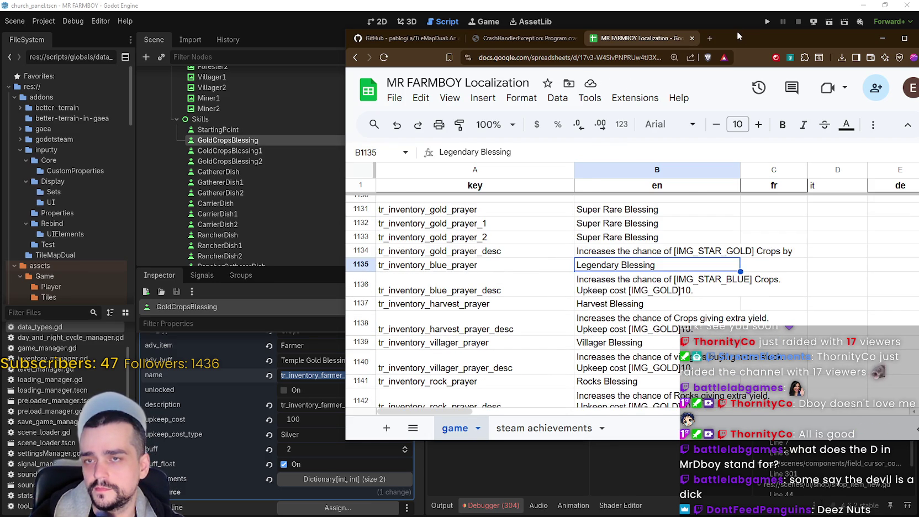
{"action": "left_click_drag", "start_coordinate": [739, 27], "coordinate": [739, 0]}
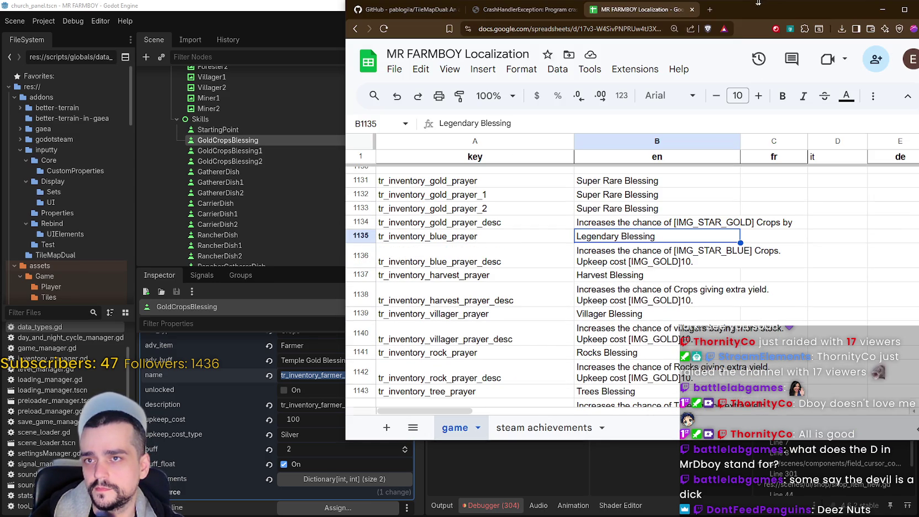
Step: Shift the prayer row block down to open empty rows above the blue prayer rows
{"action": "double_click", "coordinate": [609, 440]}
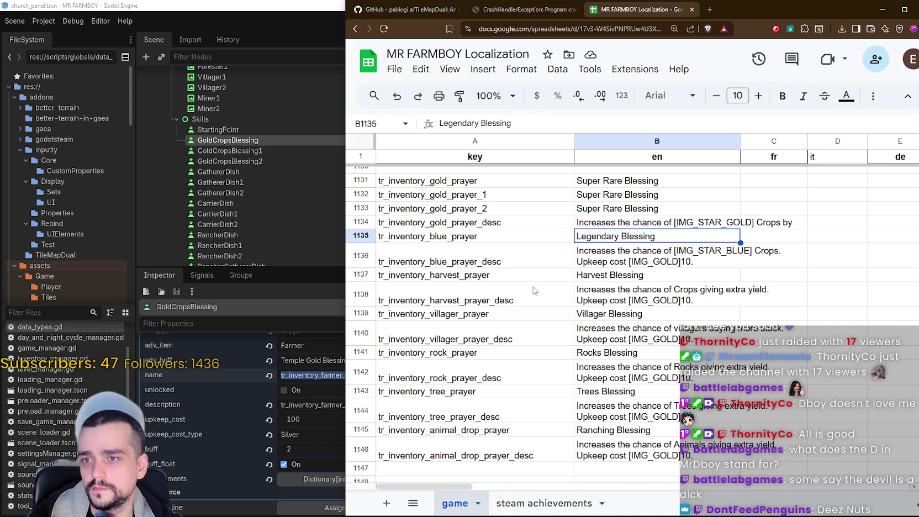
{"action": "mouse_move", "coordinate": [416, 236]}
{"action": "left_mouse_down"}
{"action": "mouse_move", "coordinate": [729, 288]}
{"action": "mouse_move", "coordinate": [735, 326]}
{"action": "mouse_move", "coordinate": [779, 414]}
{"action": "left_mouse_up"}
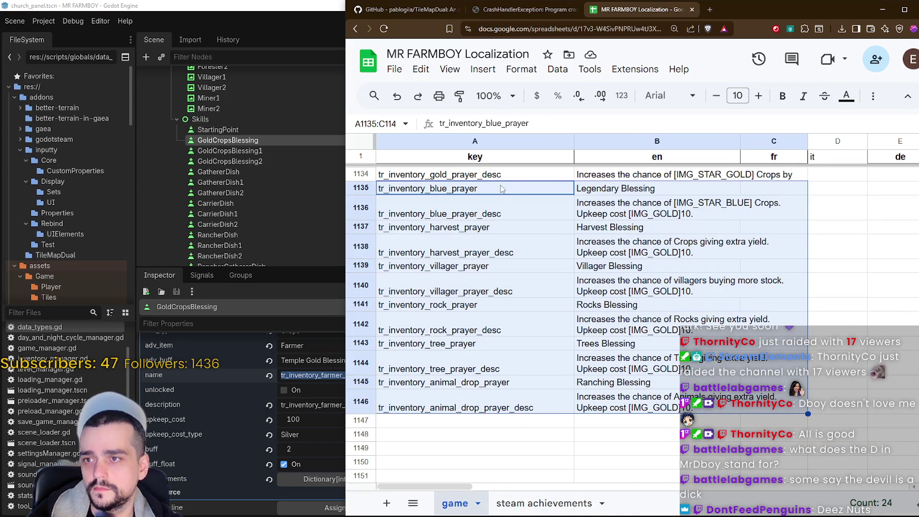
{"action": "mouse_move", "coordinate": [501, 190]}
{"action": "left_mouse_down"}
{"action": "mouse_move", "coordinate": [516, 265]}
{"action": "mouse_move", "coordinate": [510, 288]}
{"action": "left_mouse_up"}
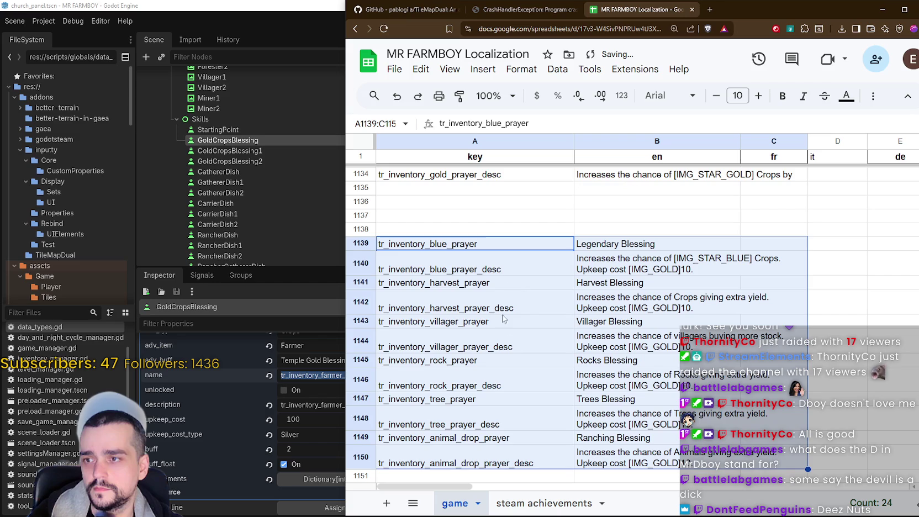
{"action": "left_click", "coordinate": [514, 202]}
{"action": "scroll", "coordinate": [513, 246], "scroll_direction": "up", "scroll_amount": 1}
{"action": "left_click", "coordinate": [573, 330]}
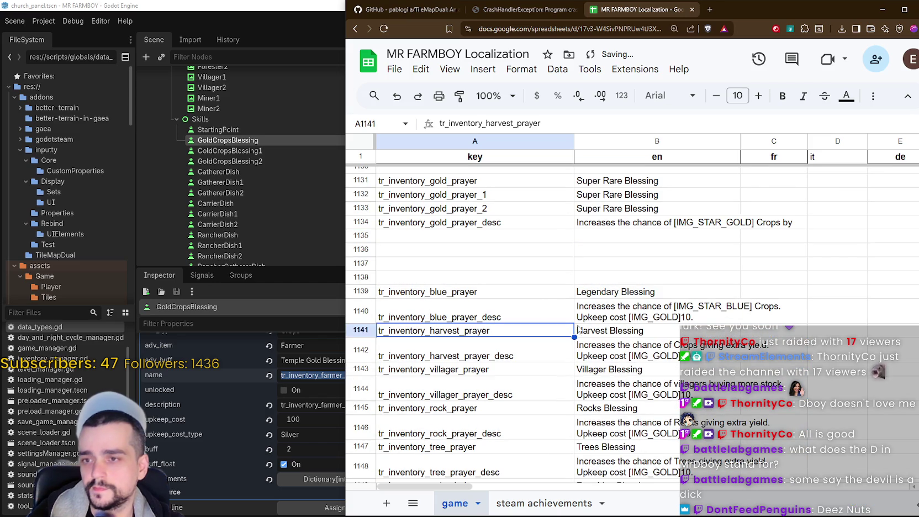
{"action": "mouse_move", "coordinate": [514, 291]}
{"action": "left_mouse_down"}
{"action": "mouse_move", "coordinate": [685, 321]}
{"action": "mouse_move", "coordinate": [713, 316]}
{"action": "left_mouse_up"}
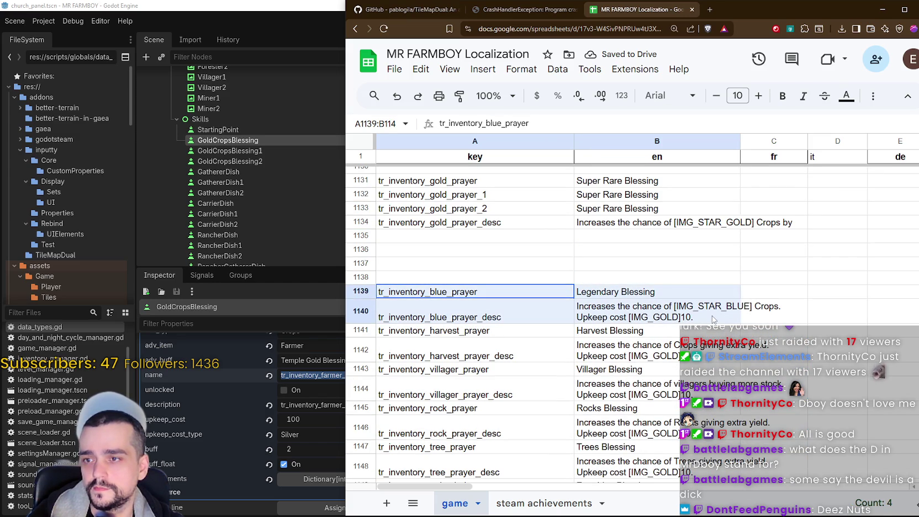
{"action": "left_click", "coordinate": [565, 276]}
{"action": "mouse_move", "coordinate": [568, 292]}
{"action": "left_mouse_down"}
{"action": "mouse_move", "coordinate": [580, 293]}
{"action": "mouse_move", "coordinate": [583, 310]}
{"action": "mouse_move", "coordinate": [558, 284]}
{"action": "mouse_move", "coordinate": [564, 258]}
{"action": "mouse_move", "coordinate": [570, 271]}
{"action": "left_mouse_up"}
Step: Copy the blue prayer key and Legendary Blessing into the two empty rows
{"action": "left_click", "coordinate": [472, 266]}
{"action": "left_click", "coordinate": [604, 263]}
{"action": "left_click", "coordinate": [505, 267]}
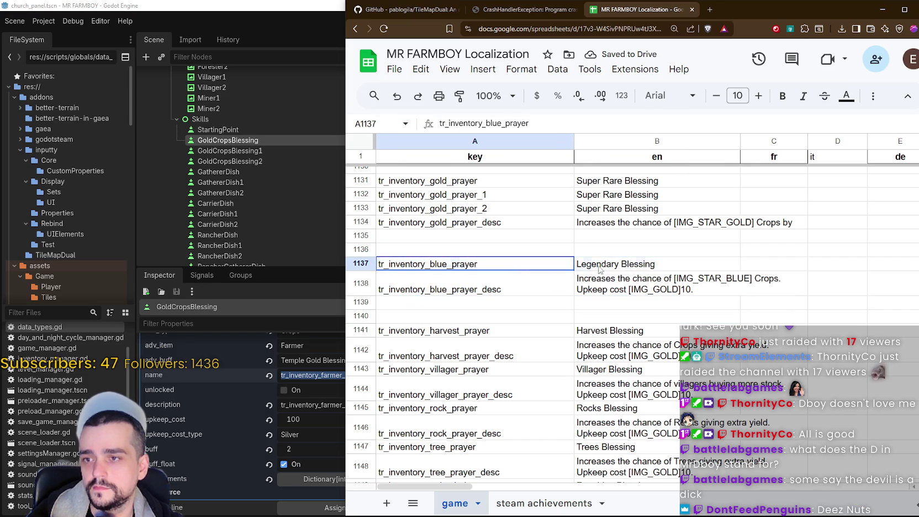
{"action": "left_click", "coordinate": [576, 265], "text": "shift"}
{"action": "key", "text": "ctrl+c"}
{"action": "left_click", "coordinate": [516, 239]}
{"action": "key", "text": "ctrl+v"}
{"action": "left_click", "coordinate": [490, 252]}
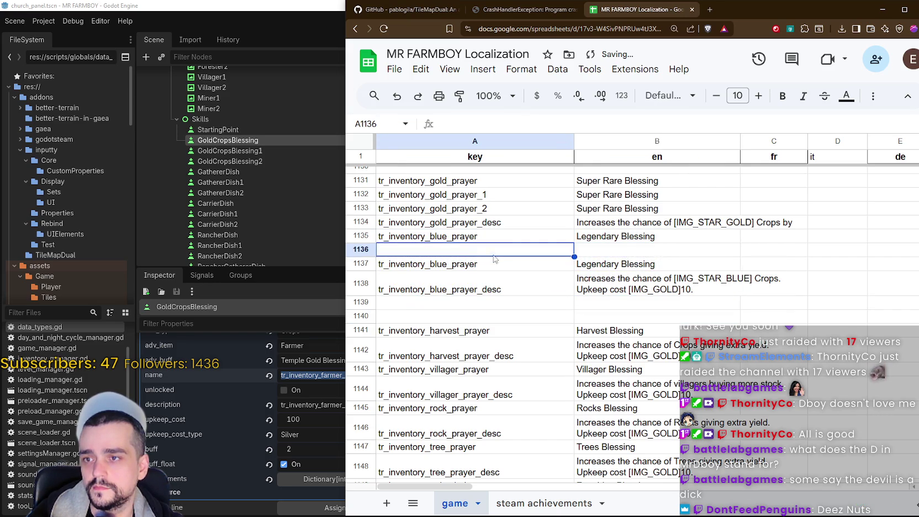
{"action": "key", "text": "ctrl+v"}
Step: Add _1 and _2 suffixes to the copied blue prayer keys
{"action": "double_click", "coordinate": [544, 249]}
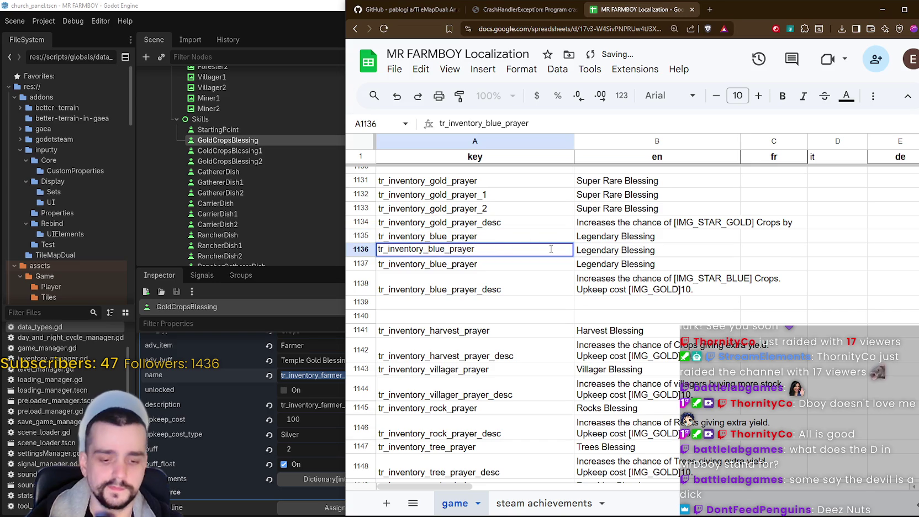
{"action": "type", "text": "_1"}
{"action": "key", "text": "Return"}
{"action": "key", "text": "F2"}
{"action": "type", "text": "_2"}
{"action": "key", "text": "Return"}
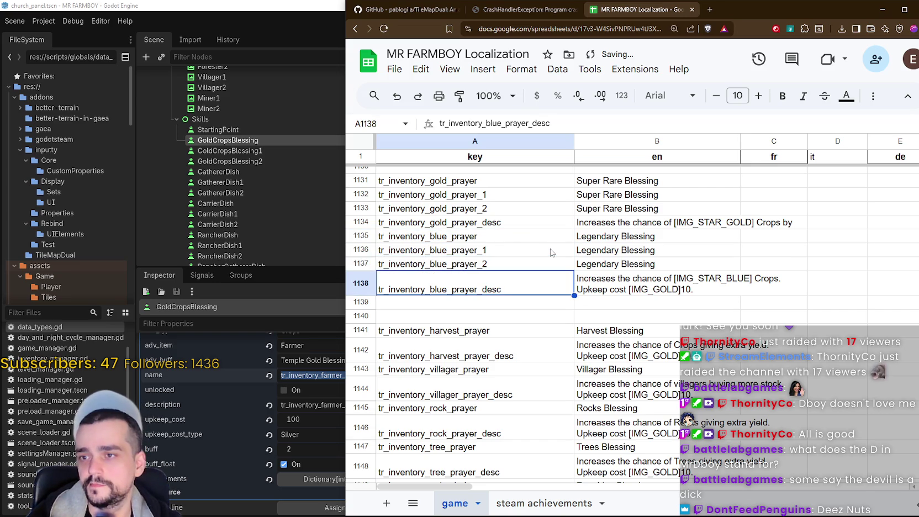
Step: Remove the Upkeep line so the blue prayer description ends at 'Crops by'
{"action": "double_click", "coordinate": [674, 282]}
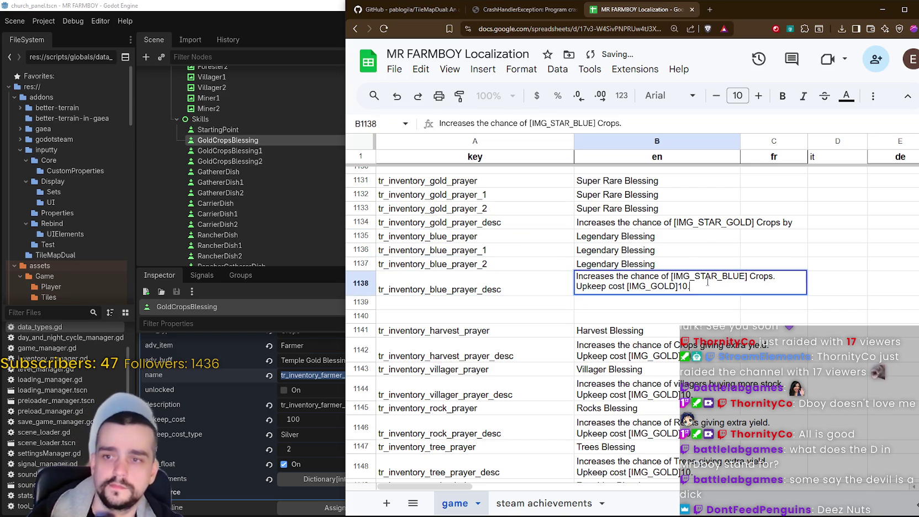
{"action": "key", "text": "ctrl+a"}
{"action": "key", "text": "ctrl+End"}
{"action": "key", "text": "shift+Home"}
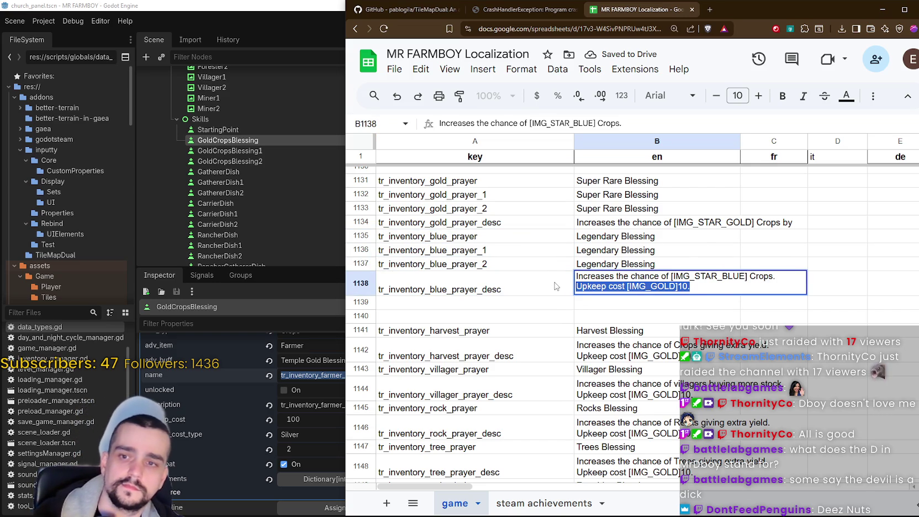
{"action": "key", "text": "BackSpace"}
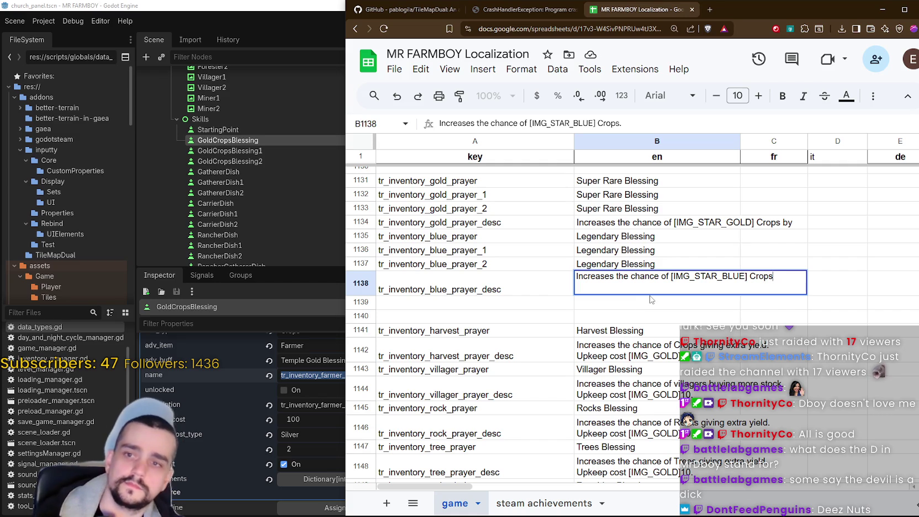
{"action": "type", "text": "by"}
{"action": "key", "text": "Return"}
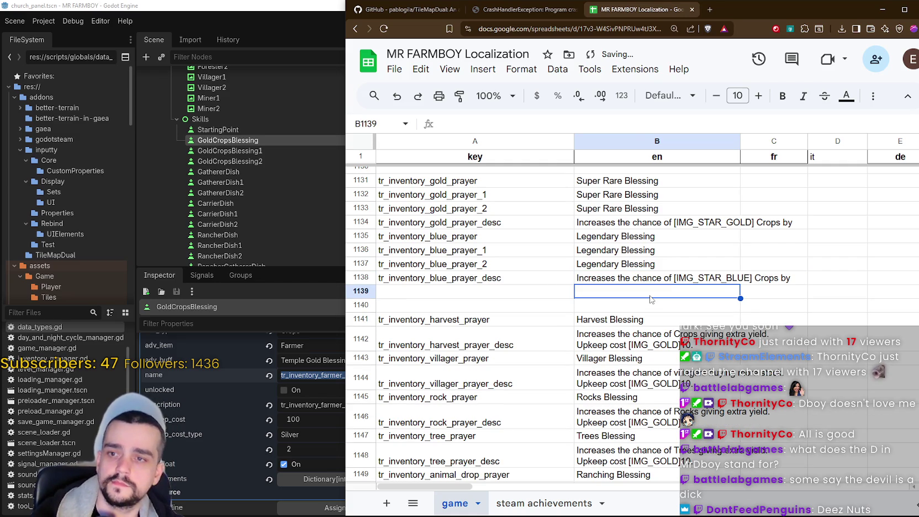
{"action": "left_click", "coordinate": [498, 297]}
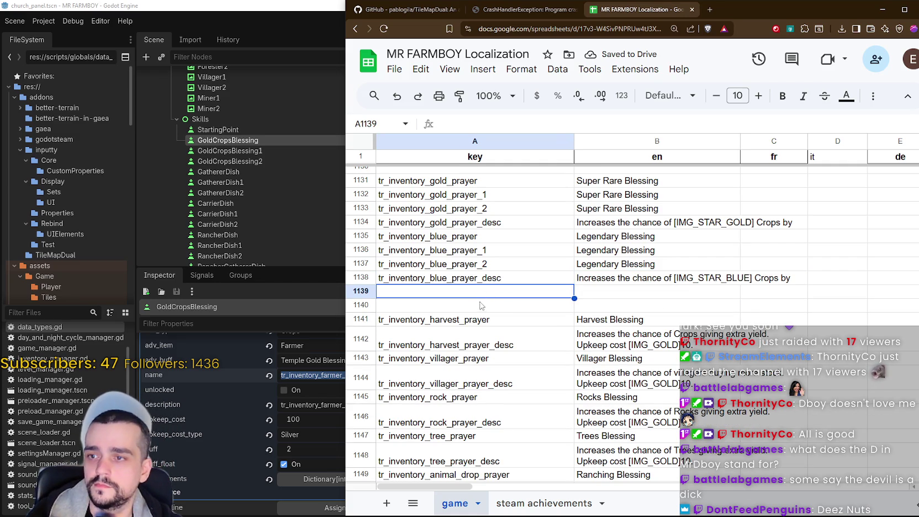
{"action": "mouse_move", "coordinate": [478, 320]}
{"action": "left_mouse_down"}
{"action": "mouse_move", "coordinate": [632, 326]}
{"action": "mouse_move", "coordinate": [623, 284]}
{"action": "left_mouse_up"}
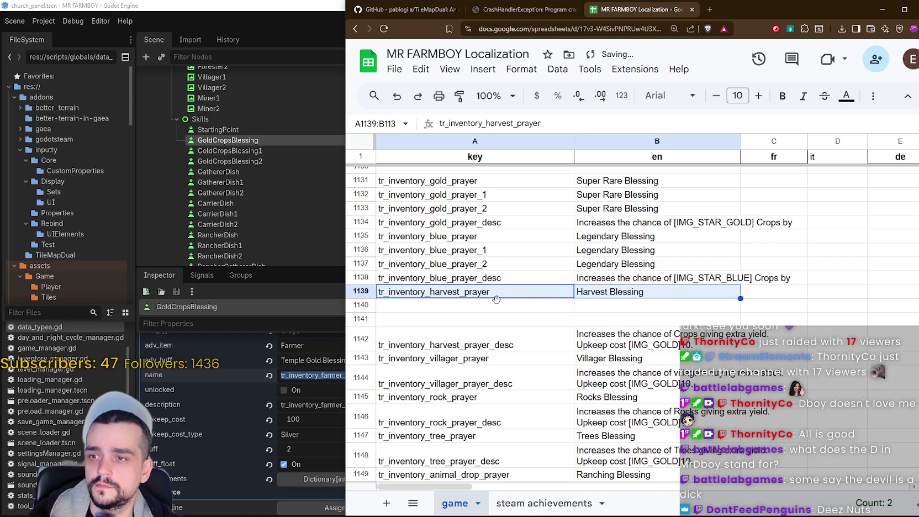
Step: Paste the harvest prayer row into the empty rows and suffix the keys _1 and _2
{"action": "left_click", "coordinate": [469, 320]}
{"action": "key", "text": "ctrl+v"}
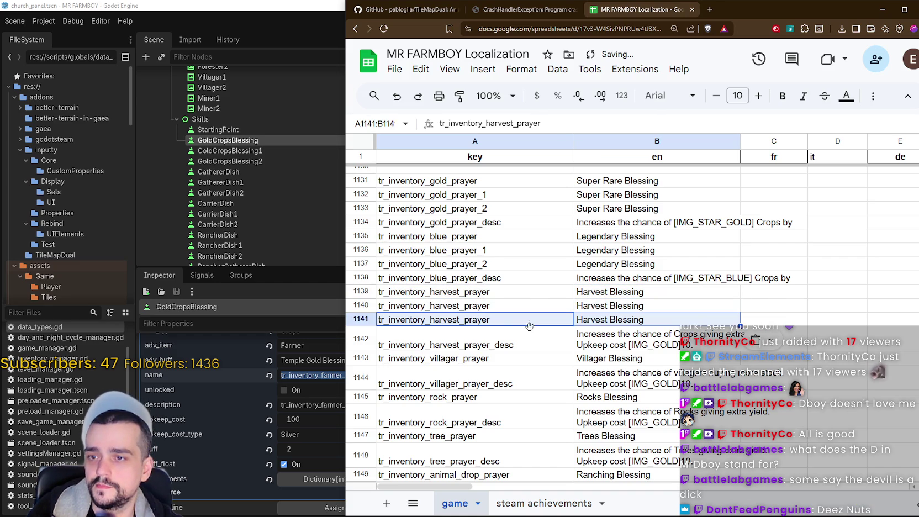
{"action": "left_click", "coordinate": [506, 302]}
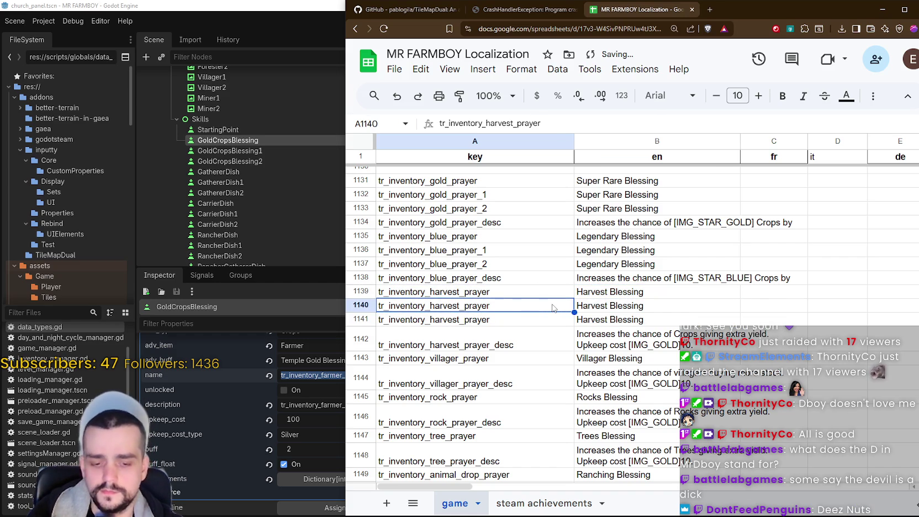
{"action": "key", "text": "Return"}
{"action": "type", "text": "_1"}
{"action": "key", "text": "Return"}
{"action": "key", "text": "Return"}
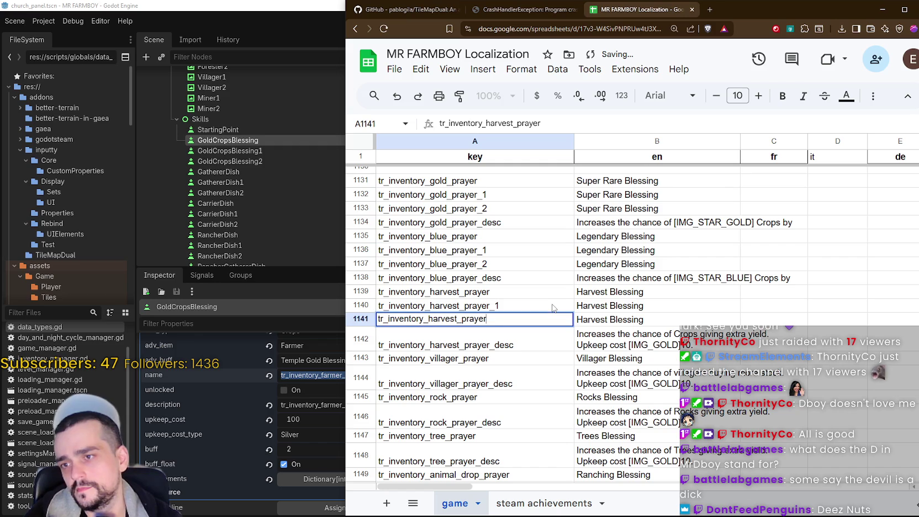
{"action": "type", "text": "_2"}
{"action": "key", "text": "Return"}
Step: Inspect the harvest prayer description and the new harvest key rows
{"action": "left_click", "coordinate": [625, 334]}
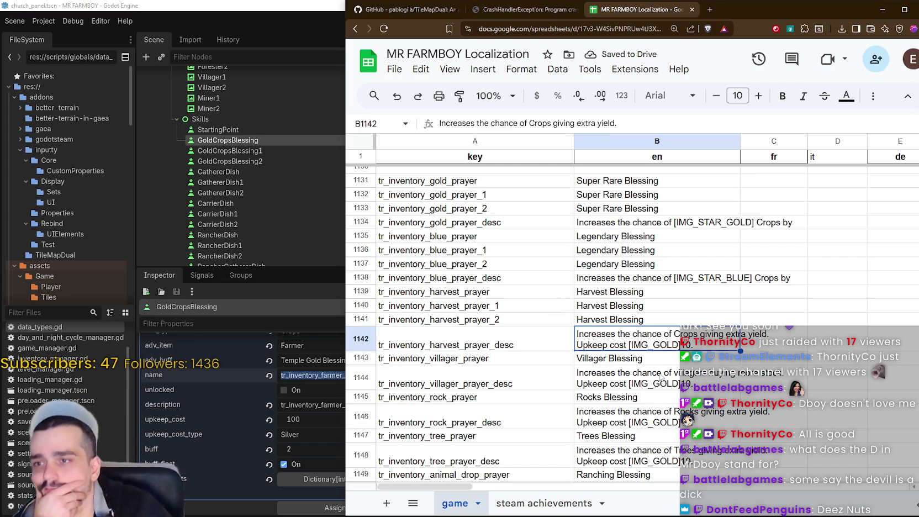
{"action": "scroll", "coordinate": [617, 356], "scroll_direction": "down", "scroll_amount": 3}
{"action": "scroll", "coordinate": [618, 356], "scroll_direction": "up", "scroll_amount": 3}
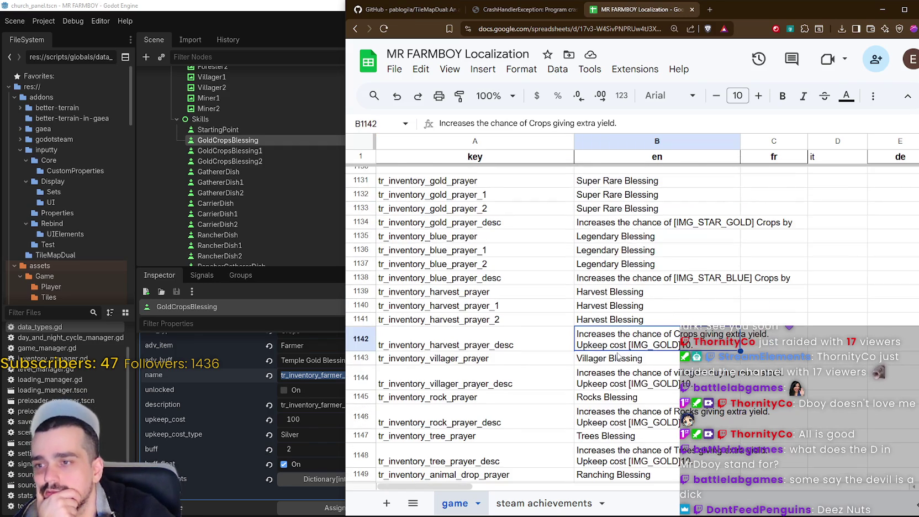
{"action": "scroll", "coordinate": [470, 323], "scroll_direction": "up", "scroll_amount": 1}
{"action": "scroll", "coordinate": [473, 321], "scroll_direction": "down", "scroll_amount": 1}
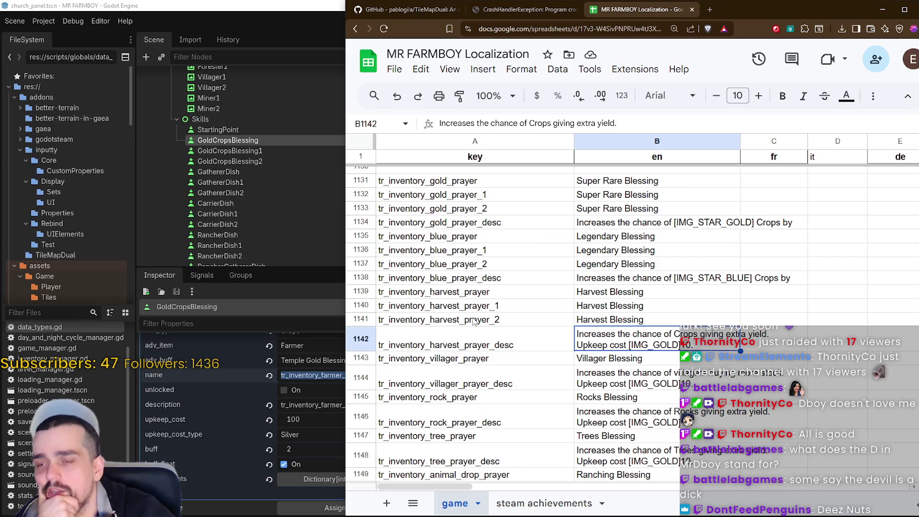
{"action": "scroll", "coordinate": [610, 368], "scroll_direction": "down", "scroll_amount": 1}
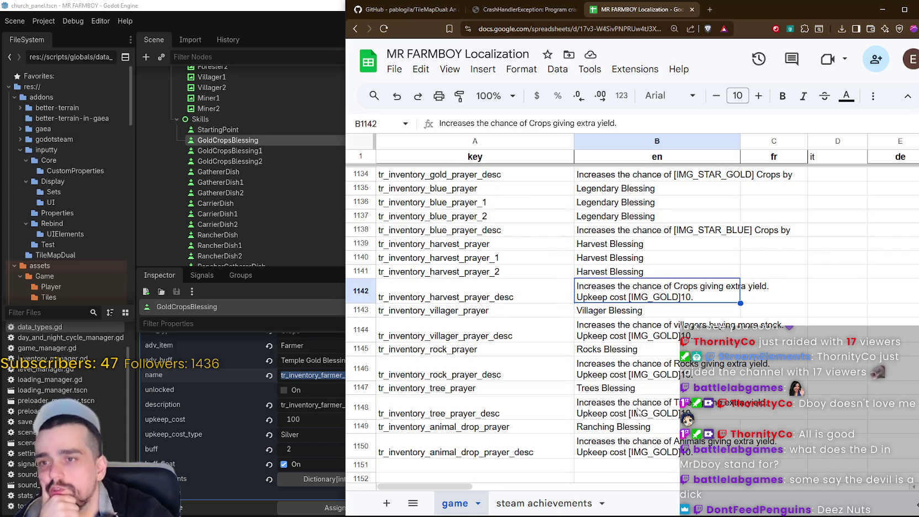
{"action": "left_click", "coordinate": [459, 258]}
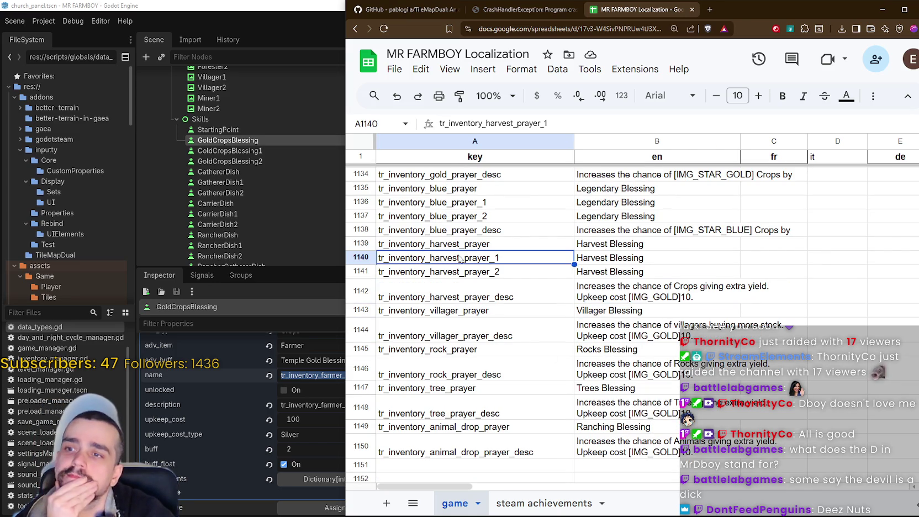
{"action": "left_click", "coordinate": [494, 276]}
{"action": "left_click", "coordinate": [494, 262]}
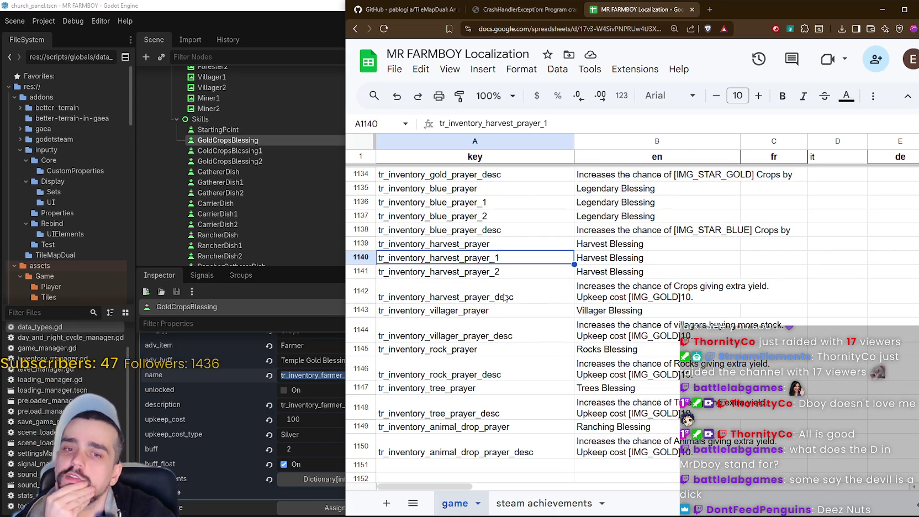
{"action": "left_click", "coordinate": [496, 275]}
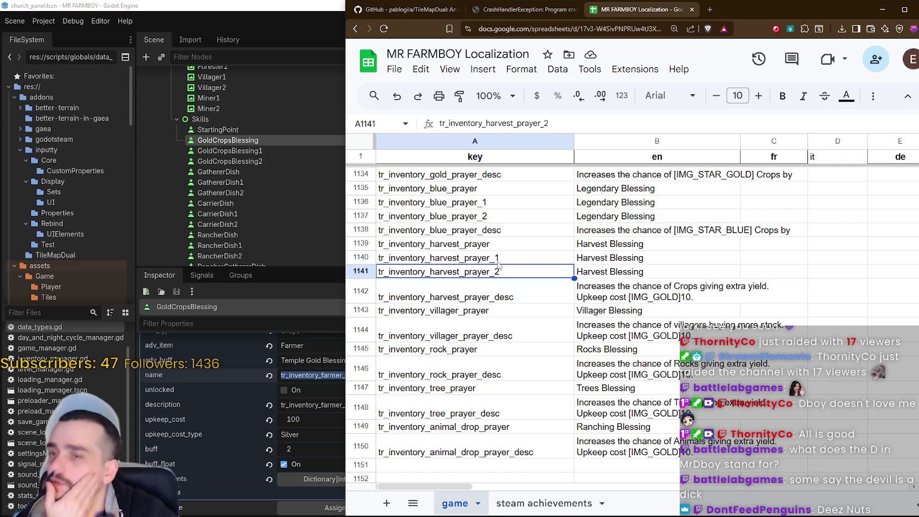
{"action": "left_click", "coordinate": [499, 262]}
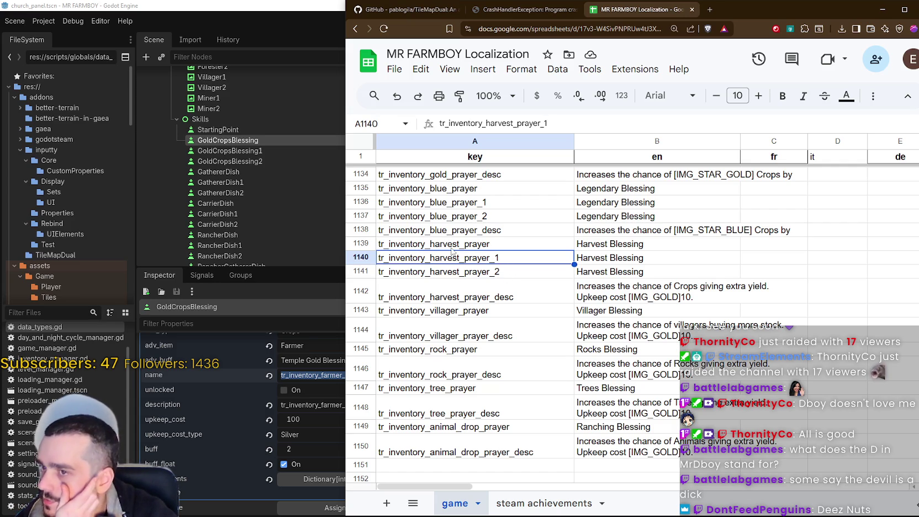
Step: Check the harvest _1 key and select the three Harvest Blessing names
{"action": "double_click", "coordinate": [475, 261]}
{"action": "key", "text": "ctrl+a"}
{"action": "left_click", "coordinate": [458, 287]}
{"action": "left_click", "coordinate": [465, 275]}
{"action": "left_click", "coordinate": [605, 249]}
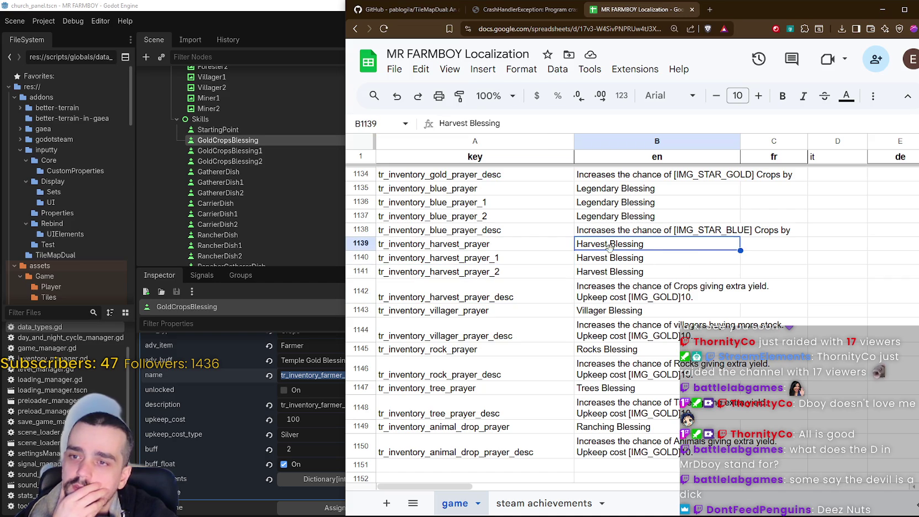
{"action": "key", "text": "Right"}
{"action": "left_click", "coordinate": [640, 260], "text": "shift"}
{"action": "key", "text": "shift+Down"}
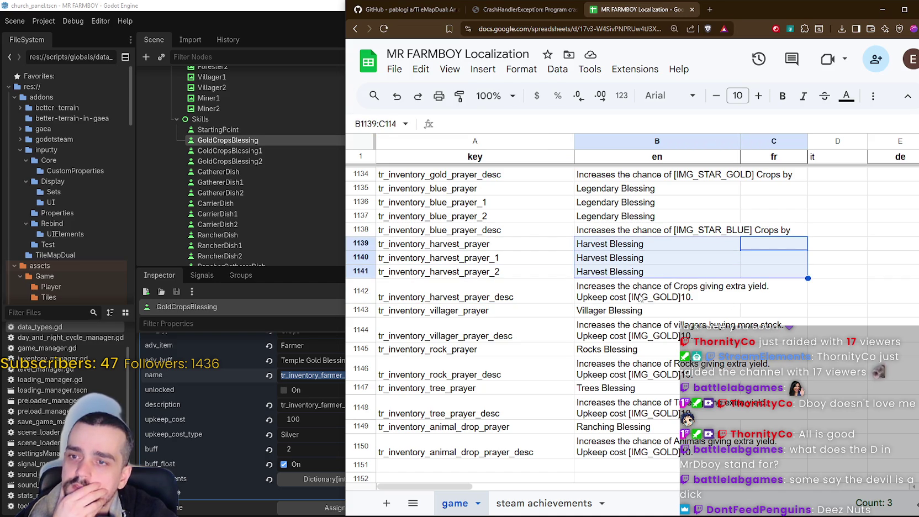
Step: Select the three harvest prayer keys and verify tr_inventory_harvest_prayer_2 in A1141
{"action": "left_click", "coordinate": [632, 261]}
{"action": "left_click", "coordinate": [643, 249]}
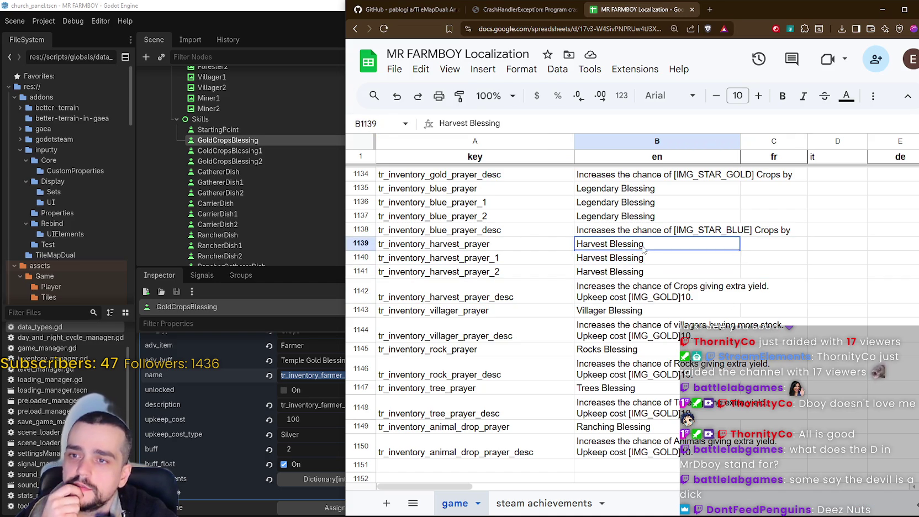
{"action": "left_click", "coordinate": [605, 270]}
{"action": "left_click", "coordinate": [502, 272]}
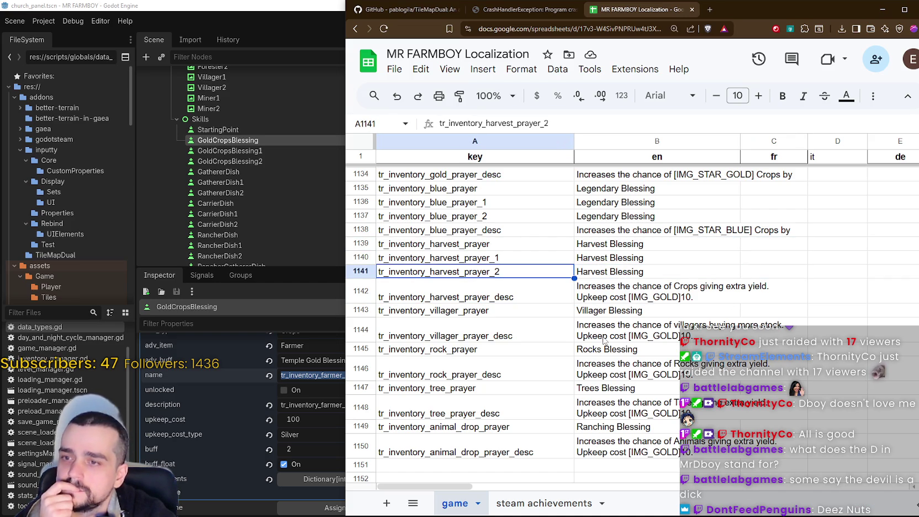
{"action": "left_click", "coordinate": [470, 260]}
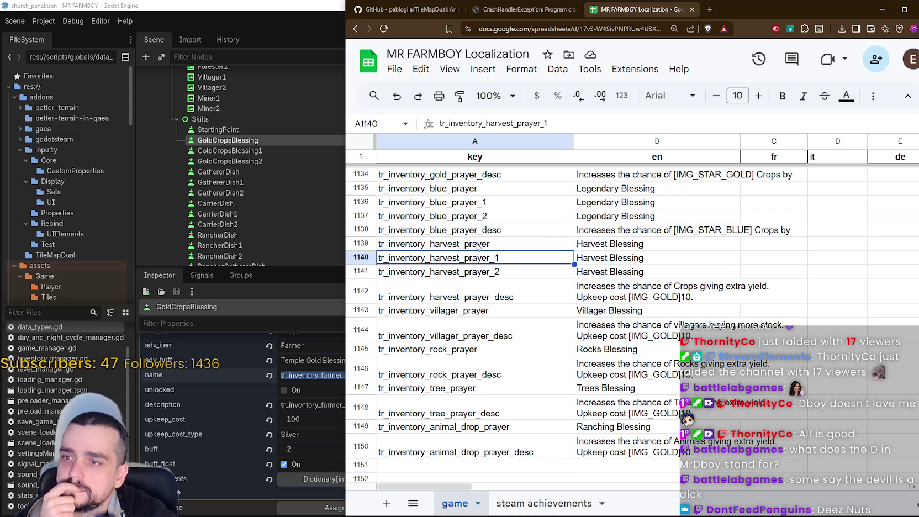
{"action": "left_click", "coordinate": [479, 245]}
{"action": "mouse_move", "coordinate": [477, 274]}
{"action": "left_mouse_down"}
{"action": "mouse_move", "coordinate": [447, 235]}
{"action": "mouse_move", "coordinate": [442, 251]}
{"action": "left_mouse_up"}
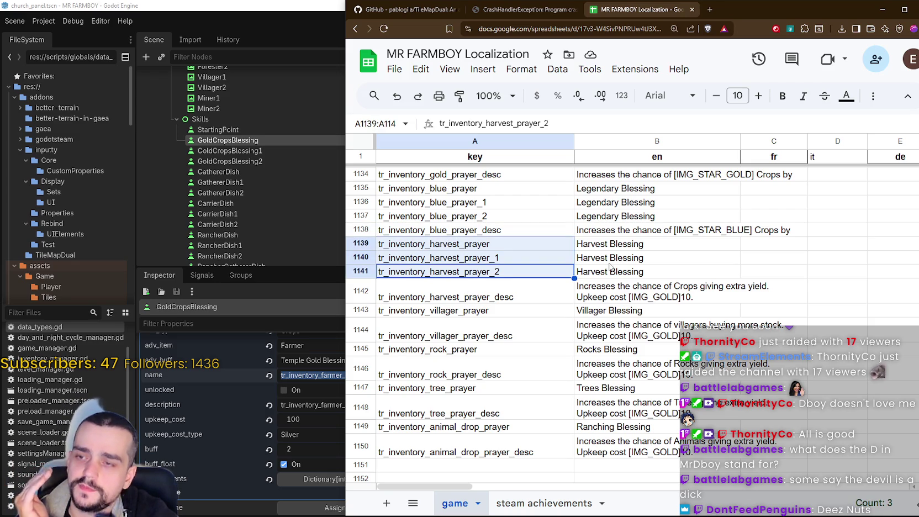
{"action": "mouse_move", "coordinate": [665, 272]}
{"action": "left_mouse_down"}
{"action": "mouse_move", "coordinate": [532, 246]}
{"action": "mouse_move", "coordinate": [532, 274]}
{"action": "left_mouse_up"}
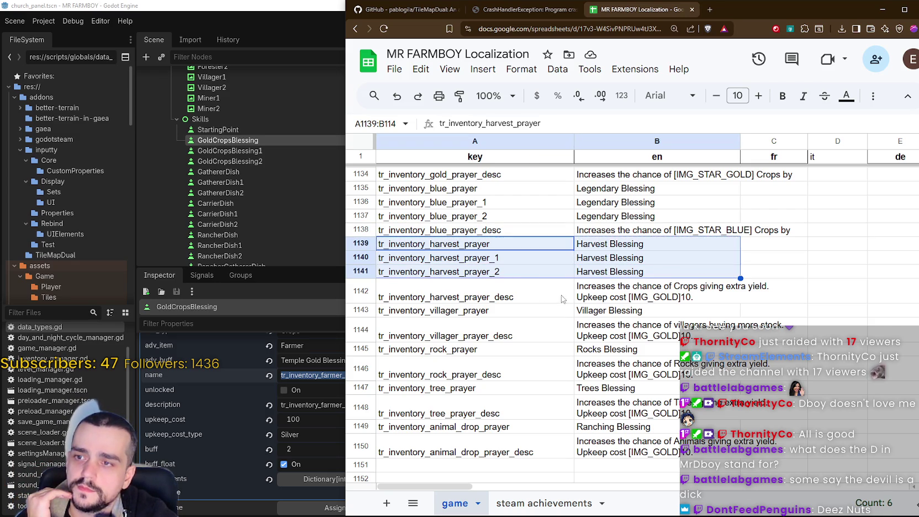
{"action": "left_click", "coordinate": [532, 275]}
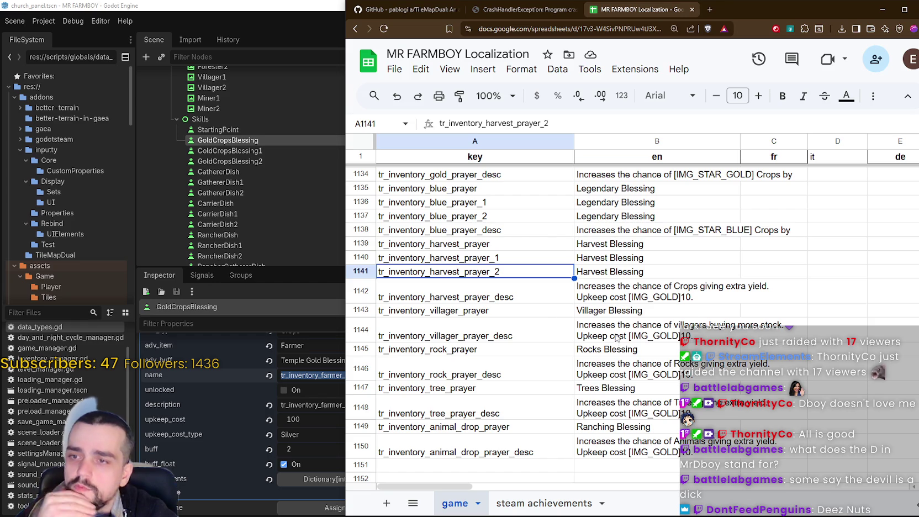
Step: Shift rows 1143–1150 down three rows and copy the villager prayer row into the two empty rows
{"action": "mouse_move", "coordinate": [464, 313]}
{"action": "left_mouse_down"}
{"action": "mouse_move", "coordinate": [691, 406]}
{"action": "mouse_move", "coordinate": [774, 452]}
{"action": "left_mouse_up"}
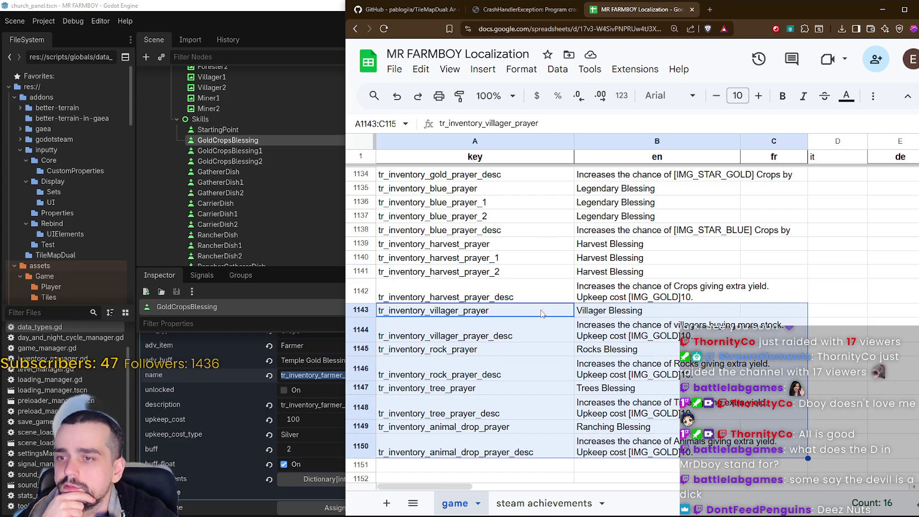
{"action": "mouse_move", "coordinate": [546, 304]}
{"action": "left_mouse_down"}
{"action": "mouse_move", "coordinate": [550, 348]}
{"action": "mouse_move", "coordinate": [550, 325]}
{"action": "left_mouse_up"}
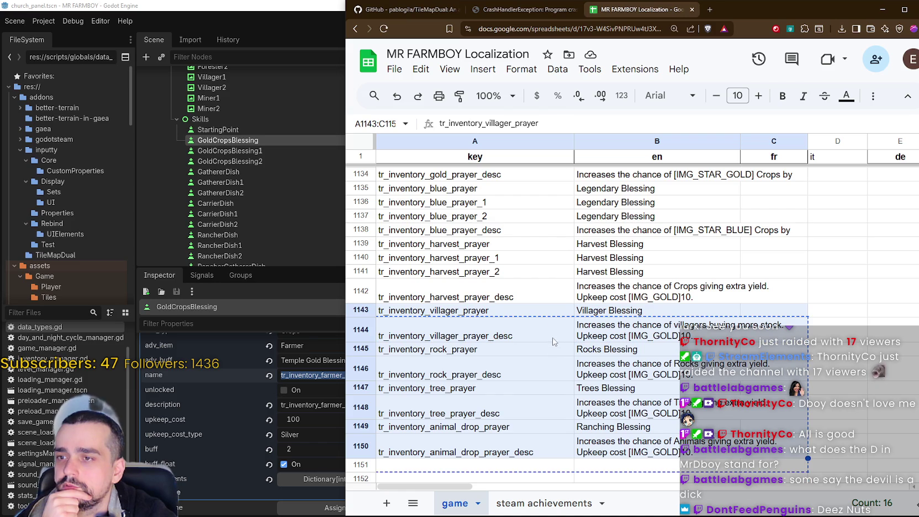
{"action": "mouse_move", "coordinate": [554, 345]}
{"action": "left_mouse_down"}
{"action": "mouse_move", "coordinate": [560, 361]}
{"action": "mouse_move", "coordinate": [522, 333]}
{"action": "left_mouse_up"}
{"action": "left_click", "coordinate": [628, 342], "text": "shift"}
{"action": "key", "text": "ctrl+c"}
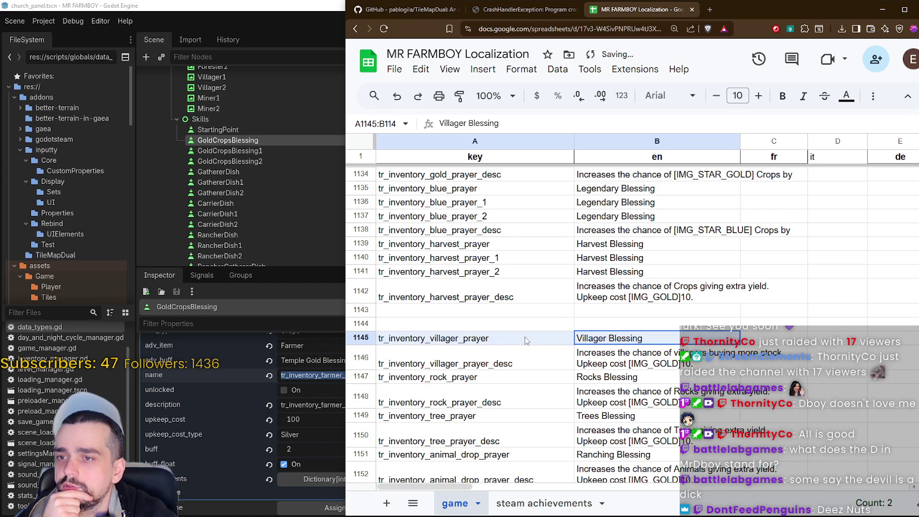
{"action": "left_click", "coordinate": [499, 321]}
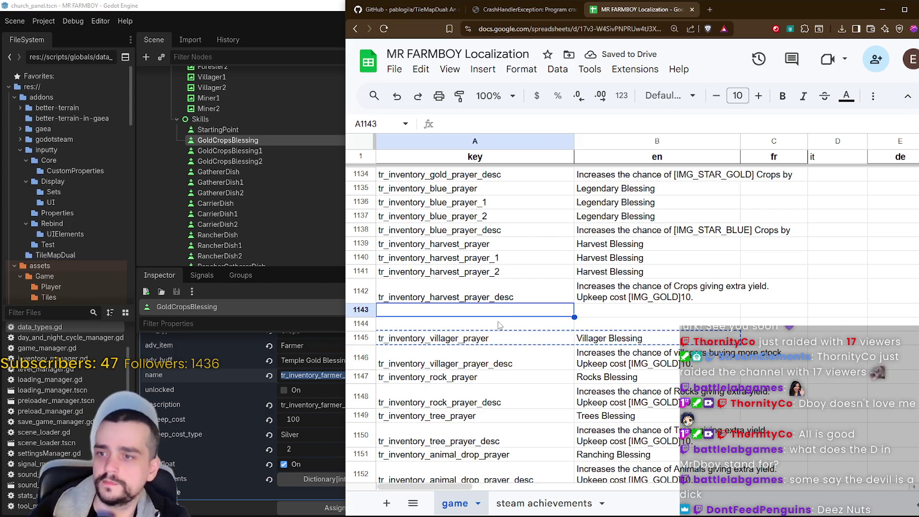
{"action": "key", "text": "ctrl+v"}
{"action": "left_click", "coordinate": [503, 314]}
{"action": "key", "text": "ctrl+v"}
Step: Add _1 and _2 suffixes to the copied villager prayer keys
{"action": "double_click", "coordinate": [502, 328]}
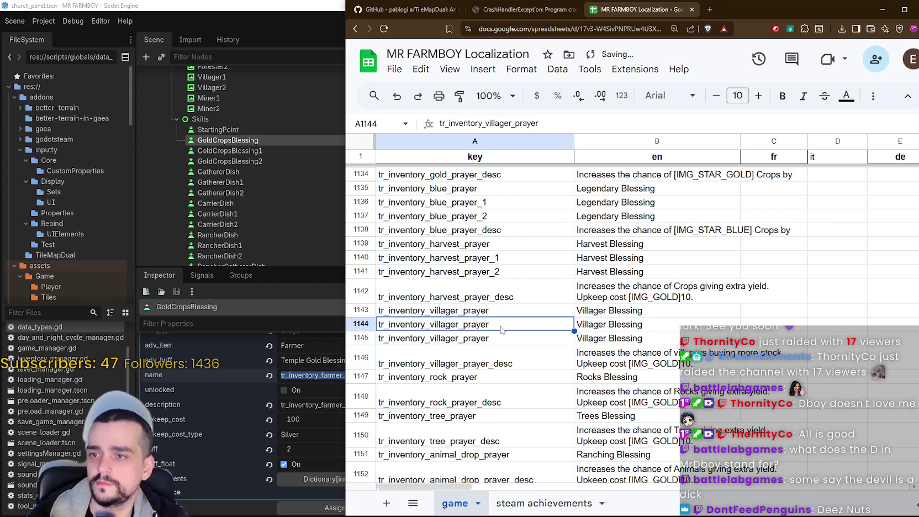
{"action": "type", "text": "_1"}
{"action": "key", "text": "Return"}
{"action": "key", "text": "Return"}
{"action": "type", "text": "_2"}
{"action": "key", "text": "Return"}
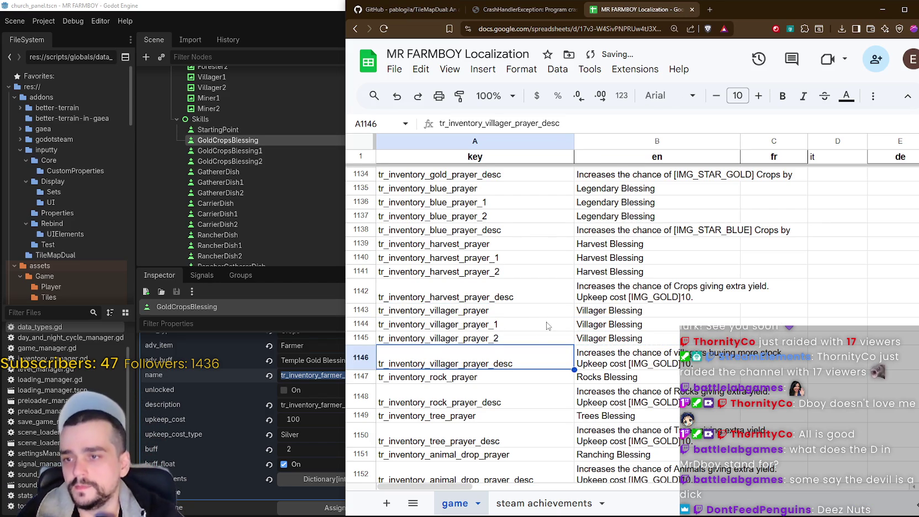
Step: Replace the upkeep cost in the harvest prayer description with 'by'
{"action": "scroll", "coordinate": [536, 329], "scroll_direction": "down", "scroll_amount": 2}
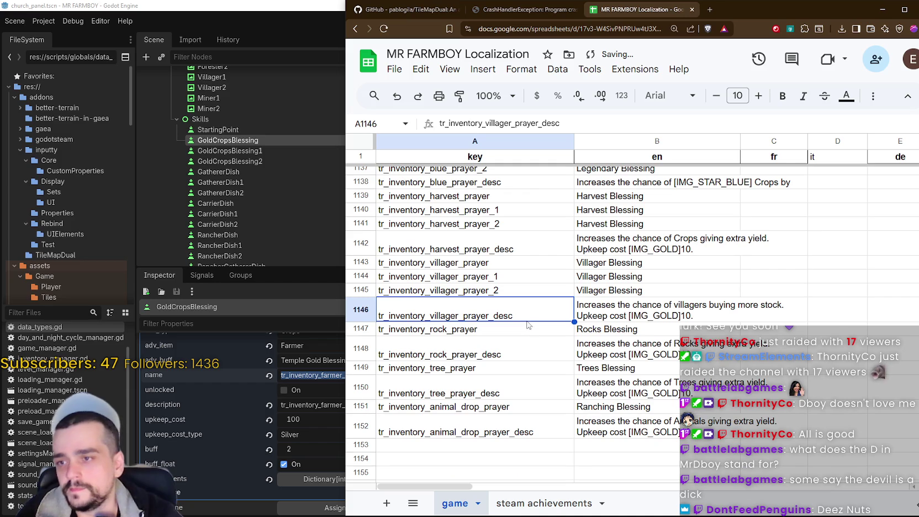
{"action": "double_click", "coordinate": [689, 241]}
{"action": "left_click", "coordinate": [762, 237], "text": "shift"}
{"action": "key", "text": "BackSpace"}
{"action": "type", "text": "by"}
{"action": "key", "text": "Return"}
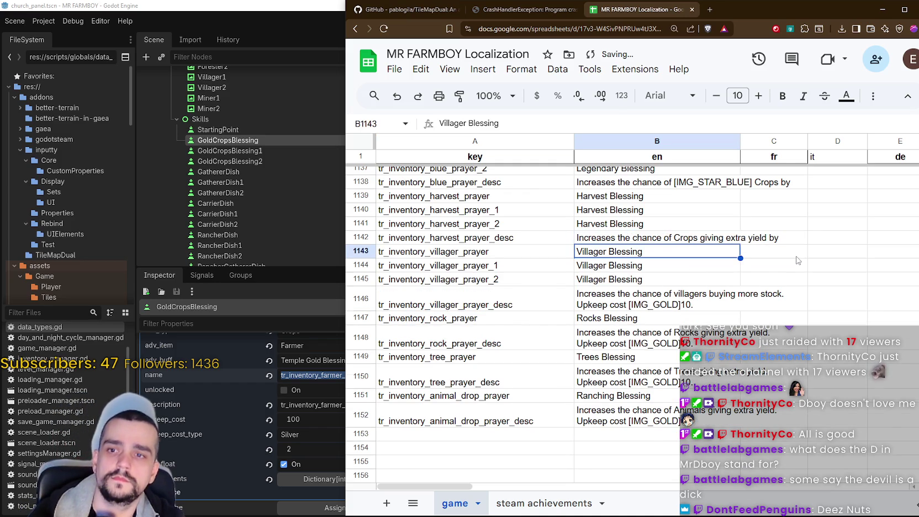
Step: Replace the Upkeep line in the villager prayer description with 'by'
{"action": "left_click", "coordinate": [530, 303]}
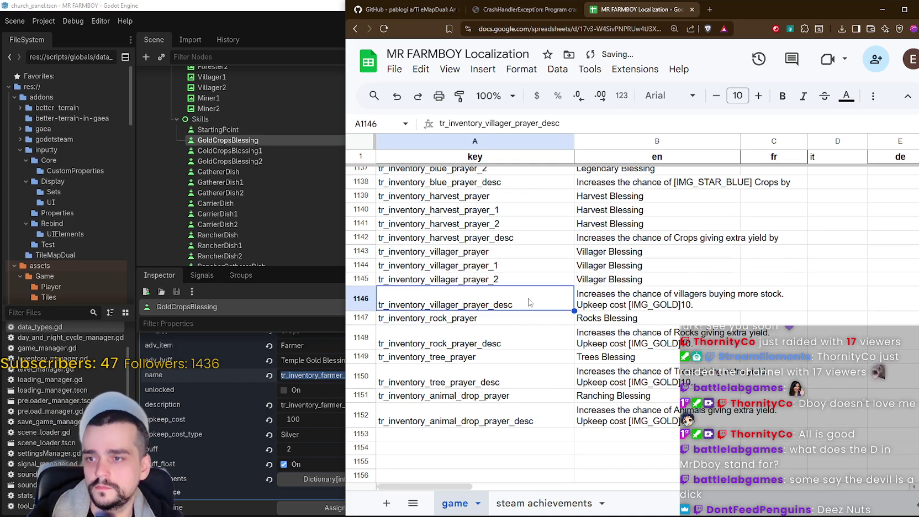
{"action": "double_click", "coordinate": [648, 308]}
{"action": "left_click_drag", "start_coordinate": [701, 303], "coordinate": [578, 293]}
{"action": "key", "text": "shift+Down"}
{"action": "key", "text": "BackSpace"}
{"action": "key", "text": "BackSpace"}
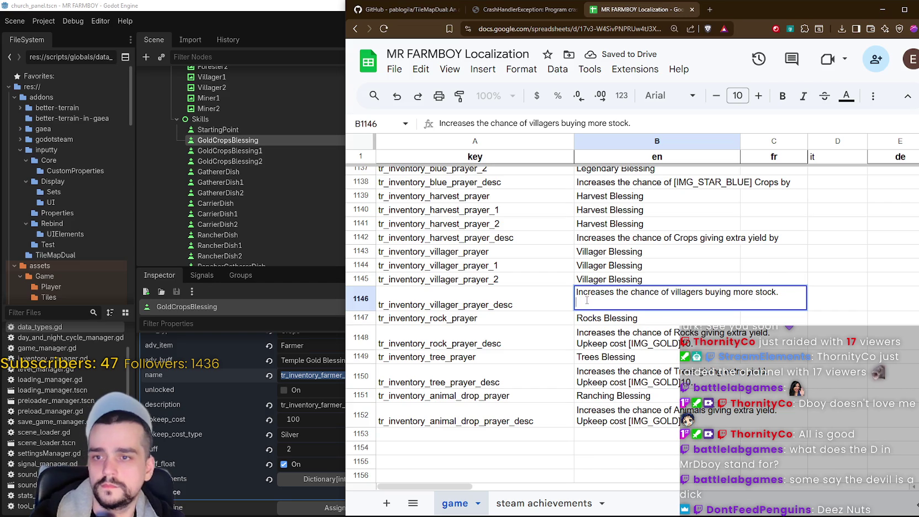
{"action": "type", "text": "by"}
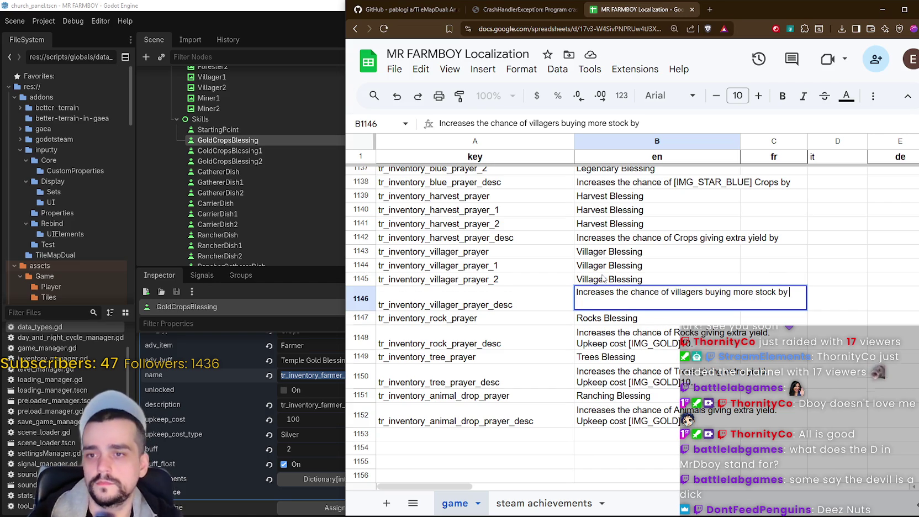
{"action": "key", "text": "Return"}
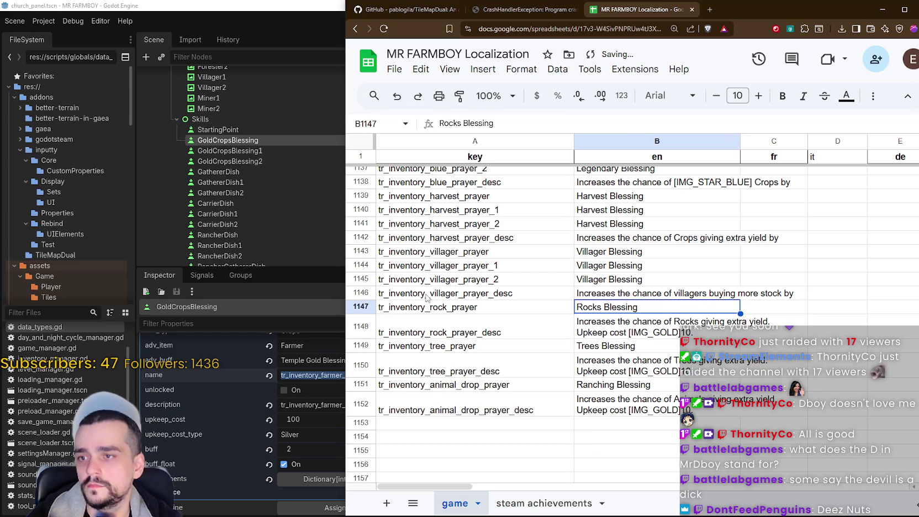
Step: Move the rock through animal description rows two rows down, leaving two empty rows
{"action": "left_click", "coordinate": [427, 298]}
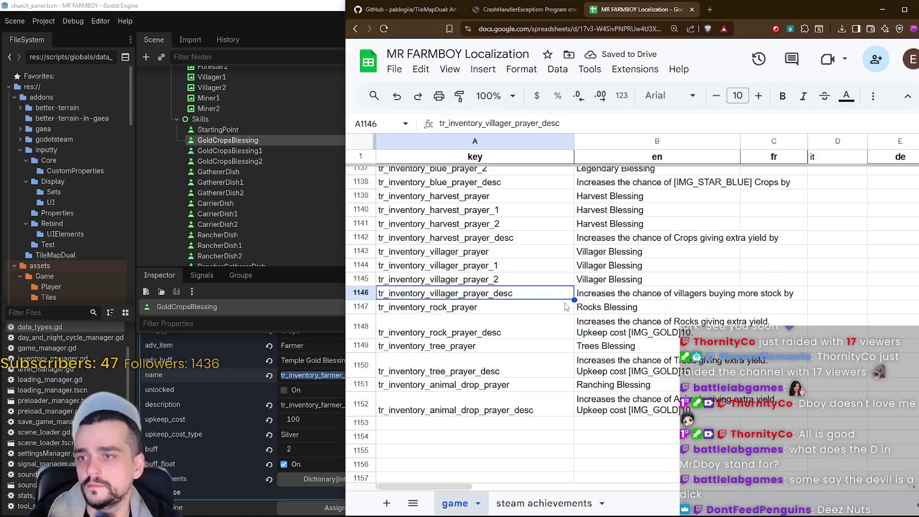
{"action": "left_click", "coordinate": [501, 327]}
{"action": "key", "text": "Down"}
{"action": "key", "text": "Down"}
{"action": "key", "text": "Right"}
{"action": "mouse_move", "coordinate": [491, 334]}
{"action": "left_mouse_down"}
{"action": "mouse_move", "coordinate": [774, 423]}
{"action": "mouse_move", "coordinate": [774, 409]}
{"action": "left_mouse_up"}
{"action": "left_click_drag", "start_coordinate": [726, 313], "coordinate": [734, 368]}
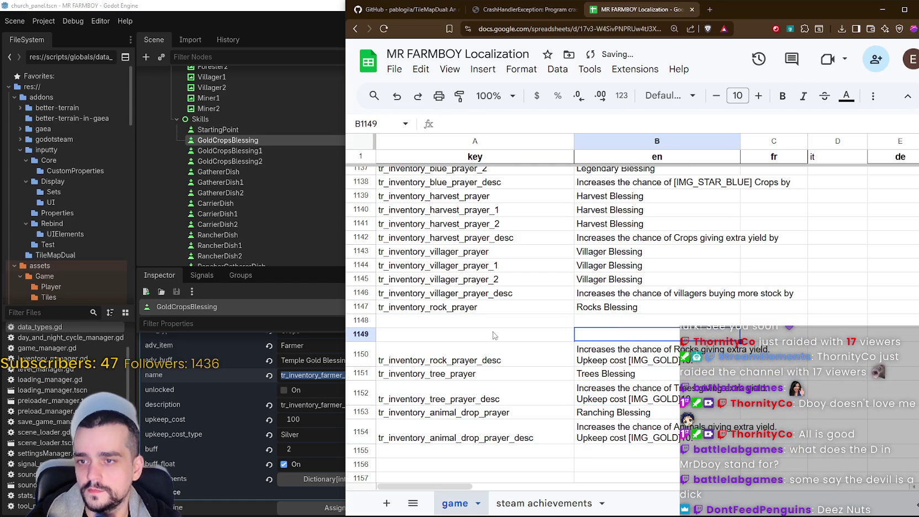
{"action": "left_click", "coordinate": [488, 361]}
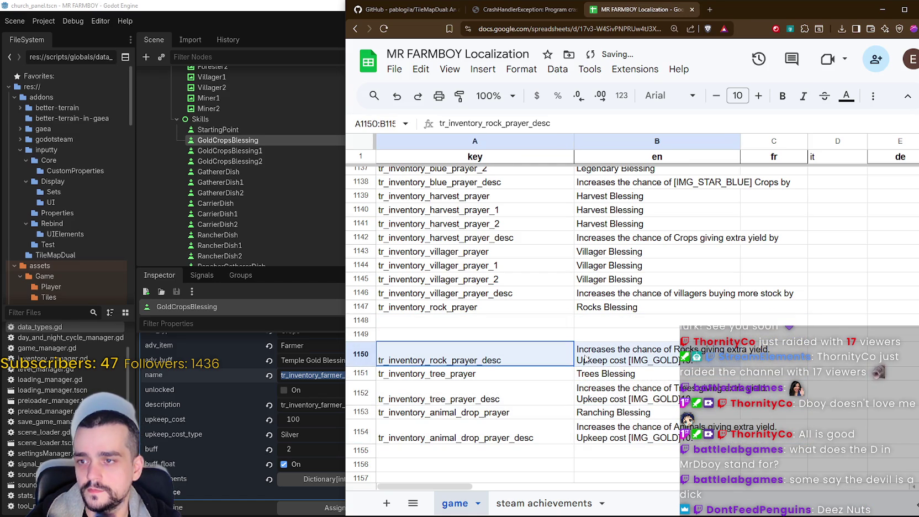
Step: Copy the rock prayer row with Rocks Blessing into both empty rows
{"action": "left_click", "coordinate": [488, 310]}
{"action": "key", "text": "shift+Right"}
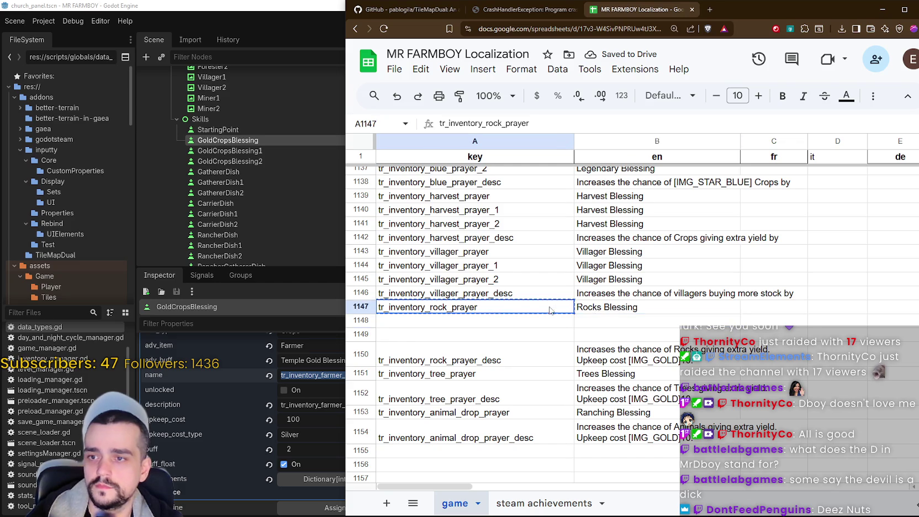
{"action": "key", "text": "ctrl+c"}
{"action": "left_click", "coordinate": [538, 322]}
{"action": "key", "text": "ctrl+v"}
{"action": "left_click", "coordinate": [532, 334]}
{"action": "key", "text": "ctrl+v"}
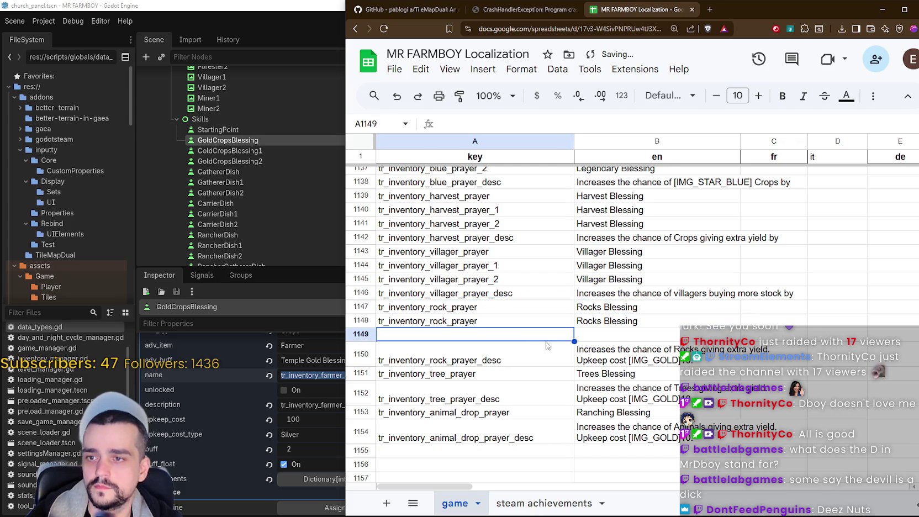
Step: Rename the copied keys to tr_inventory_rock_prayer_1 and tr_inventory_rock_prayer_2
{"action": "left_click", "coordinate": [508, 309]}
{"action": "double_click", "coordinate": [502, 322]}
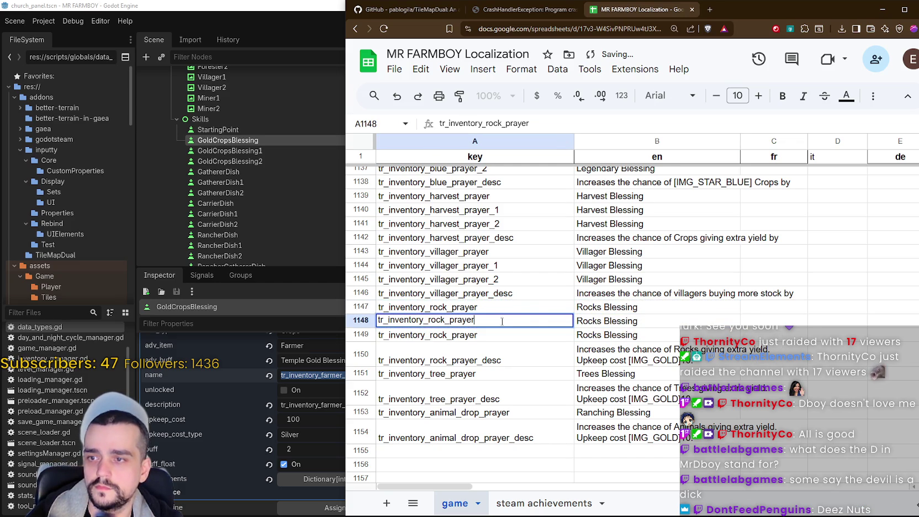
{"action": "type", "text": "_1"}
{"action": "key", "text": "Return"}
{"action": "key", "text": "Return"}
{"action": "type", "text": "_2"}
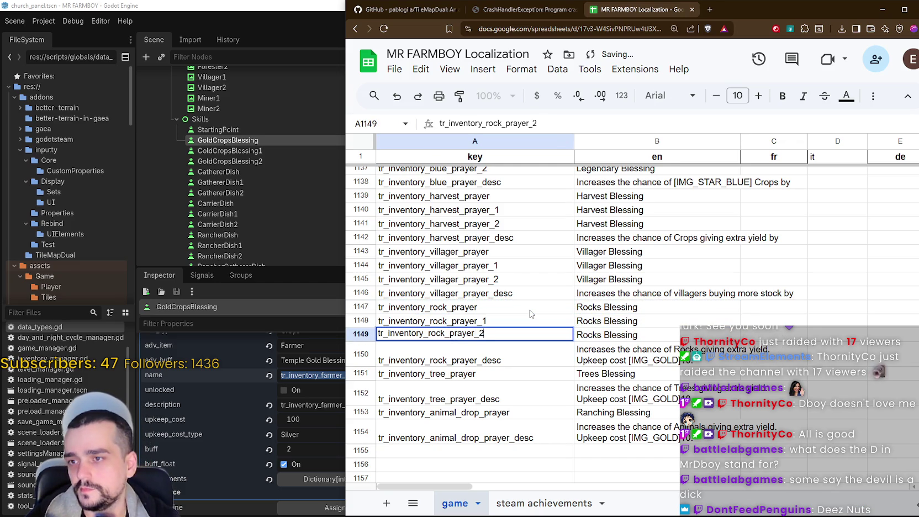
{"action": "key", "text": "Return"}
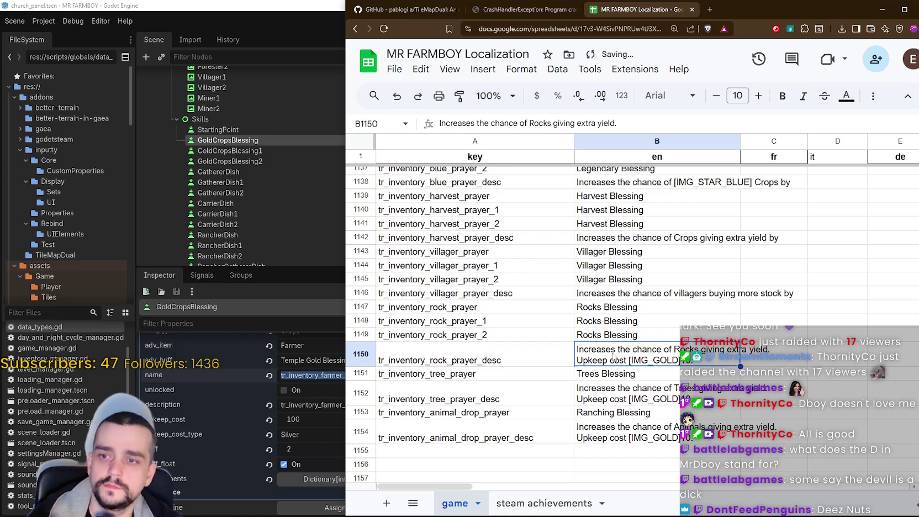
{"action": "left_click", "coordinate": [588, 347]}
Step: Replace the rock description's Upkeep line with ' by' so it ends 'extra yield by'
{"action": "double_click", "coordinate": [763, 348]}
{"action": "key", "text": "shift+Down"}
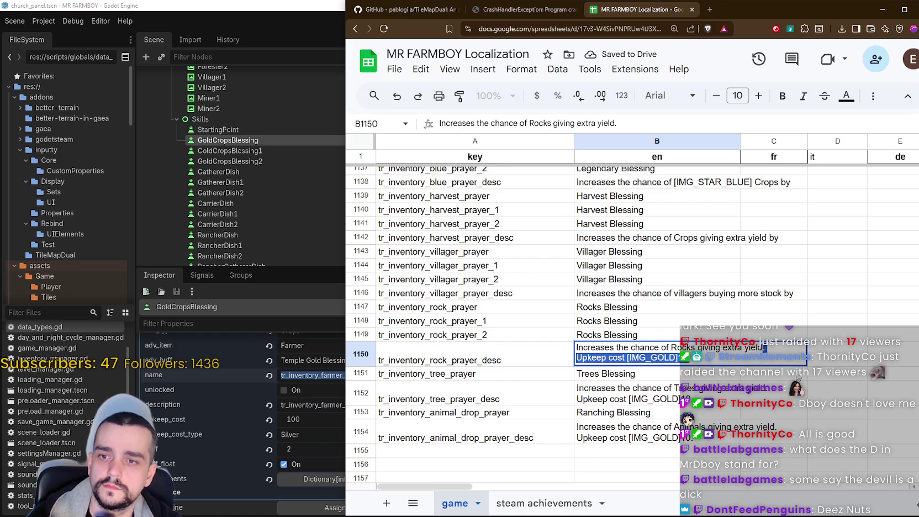
{"action": "type", "text": "by"}
{"action": "key", "text": "BackSpace"}
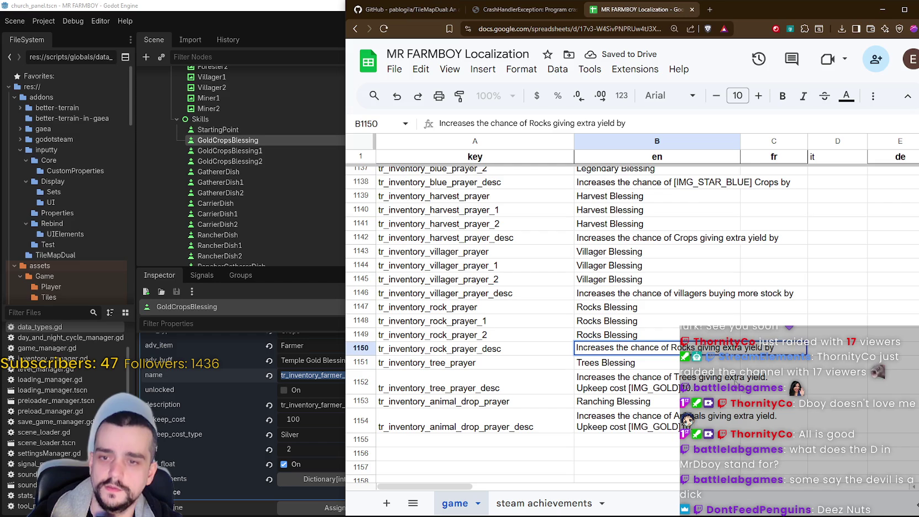
{"action": "key", "text": "Return"}
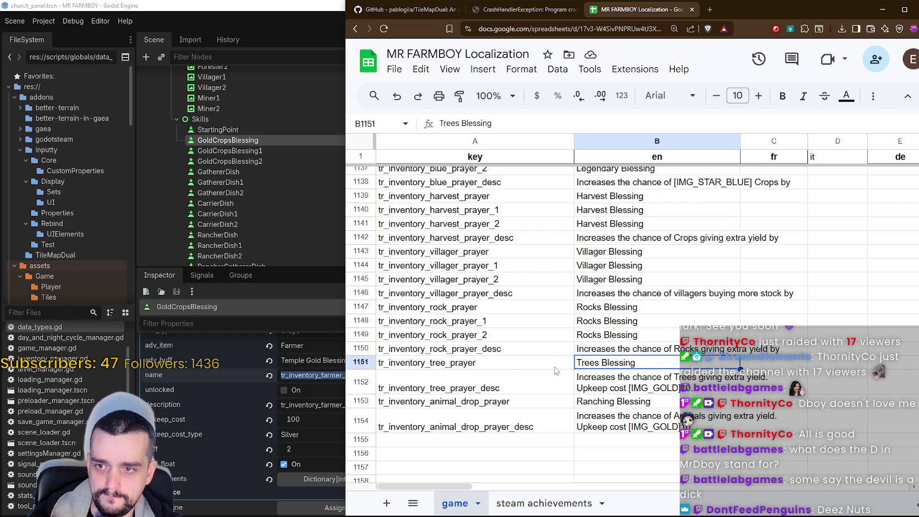
Step: Delete the upkeep cost line from the tree prayer description, ending it at 'giving extra yield by'
{"action": "double_click", "coordinate": [500, 362]}
{"action": "left_click", "coordinate": [623, 363]}
{"action": "scroll", "coordinate": [653, 387], "scroll_direction": "down", "scroll_amount": 1}
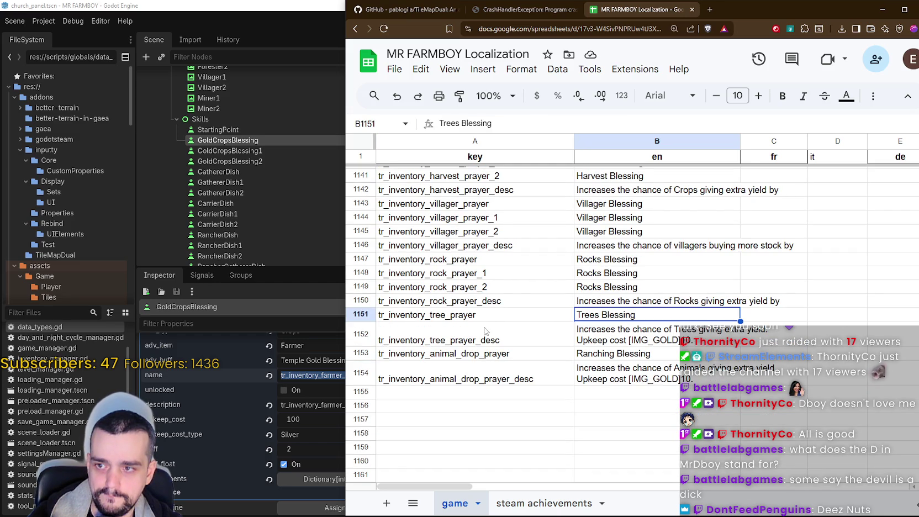
{"action": "left_click", "coordinate": [495, 341]}
{"action": "left_click", "coordinate": [599, 337]}
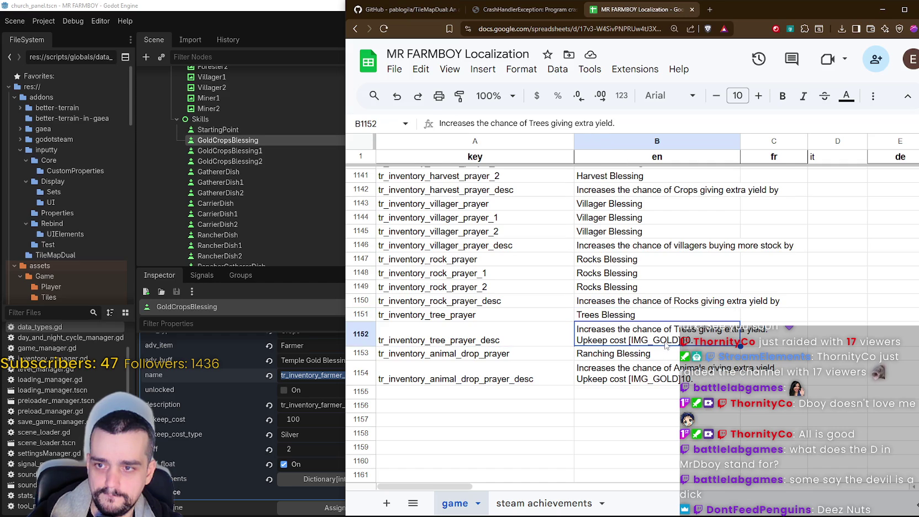
{"action": "double_click", "coordinate": [669, 341]}
{"action": "left_click_drag", "start_coordinate": [697, 337], "coordinate": [761, 327]}
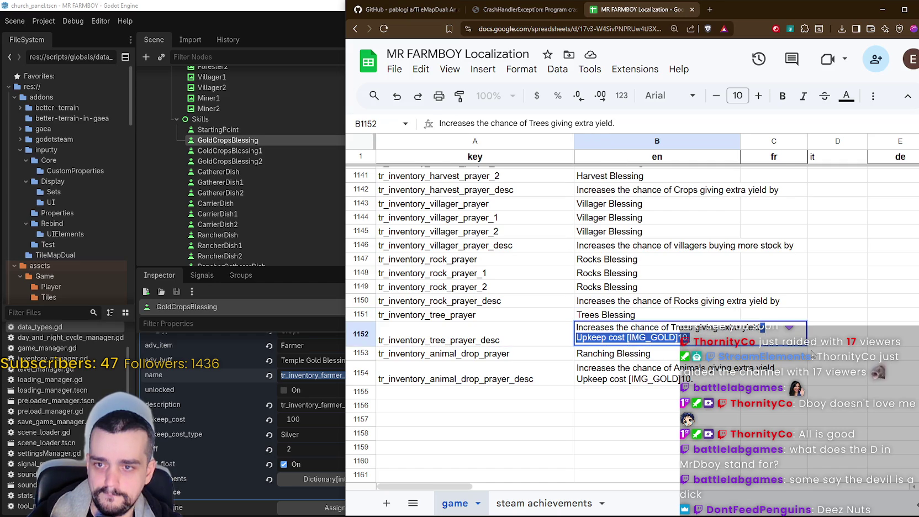
{"action": "key", "text": "BackSpace"}
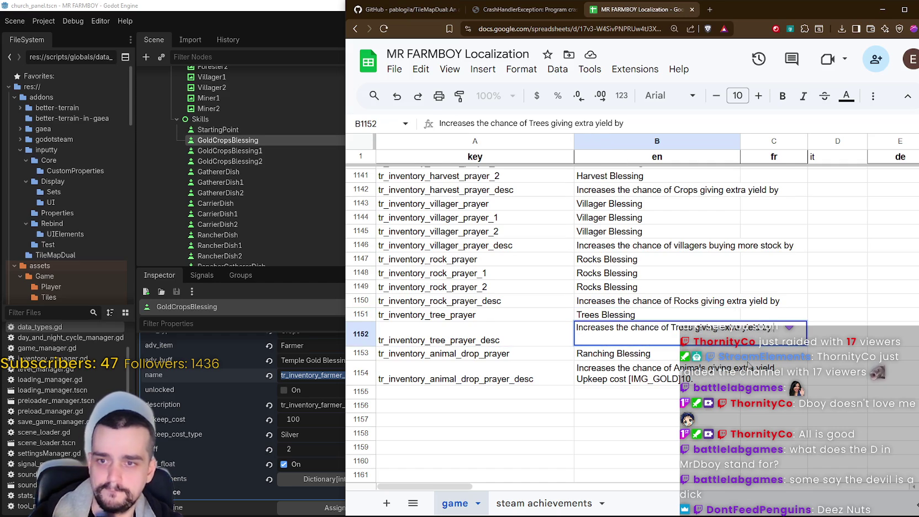
{"action": "left_click", "coordinate": [750, 367]}
Step: Remove the upkeep line and trailing period from the animal drop prayer description
{"action": "left_click", "coordinate": [612, 363]}
{"action": "double_click", "coordinate": [714, 363]}
{"action": "key", "text": "shift+Home"}
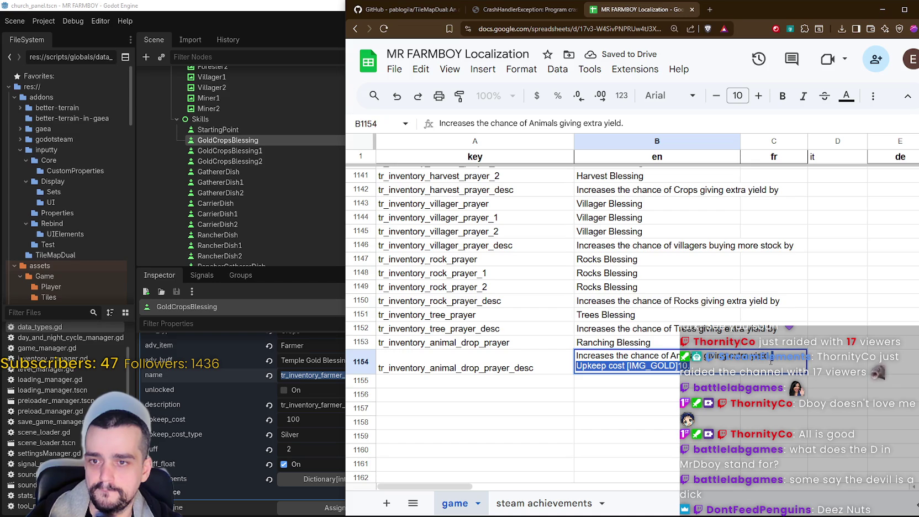
{"action": "key", "text": "End"}
{"action": "key", "text": "shift+Home"}
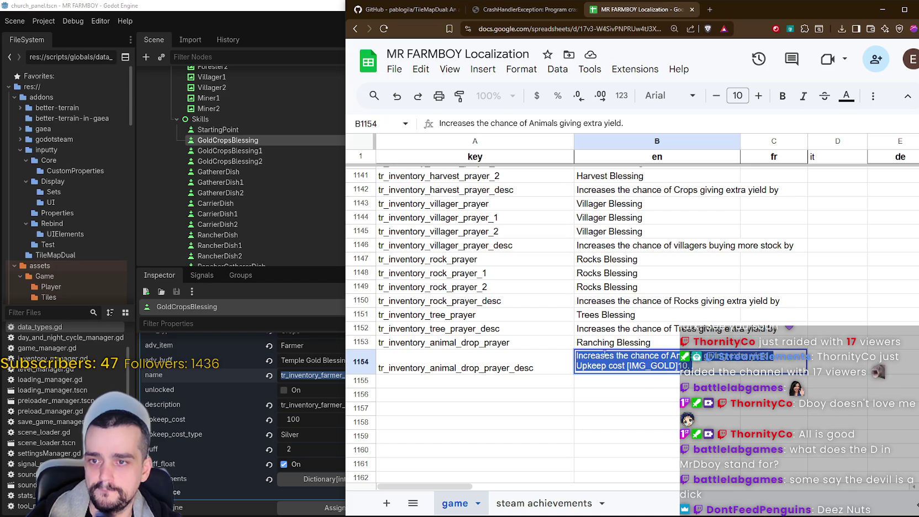
{"action": "key", "text": "BackSpace"}
{"action": "key", "text": "BackSpace"}
{"action": "key", "text": "BackSpace"}
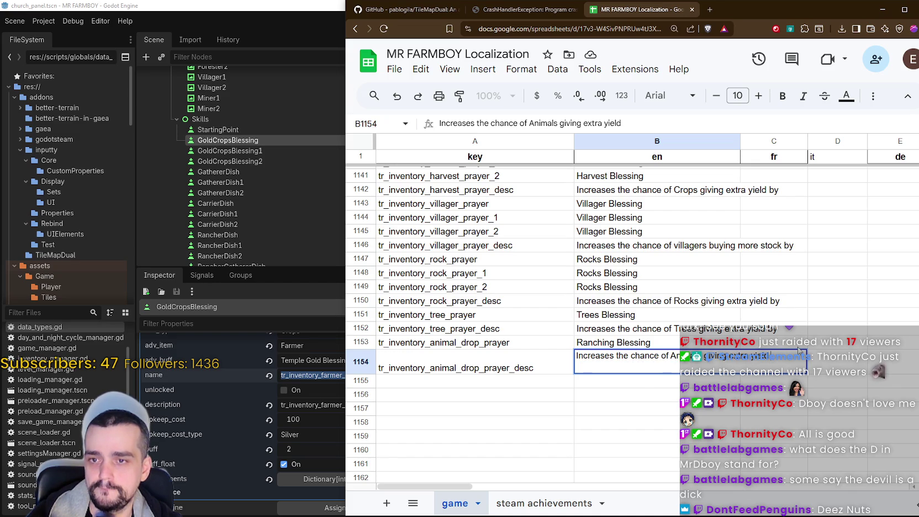
{"action": "left_click", "coordinate": [720, 392]}
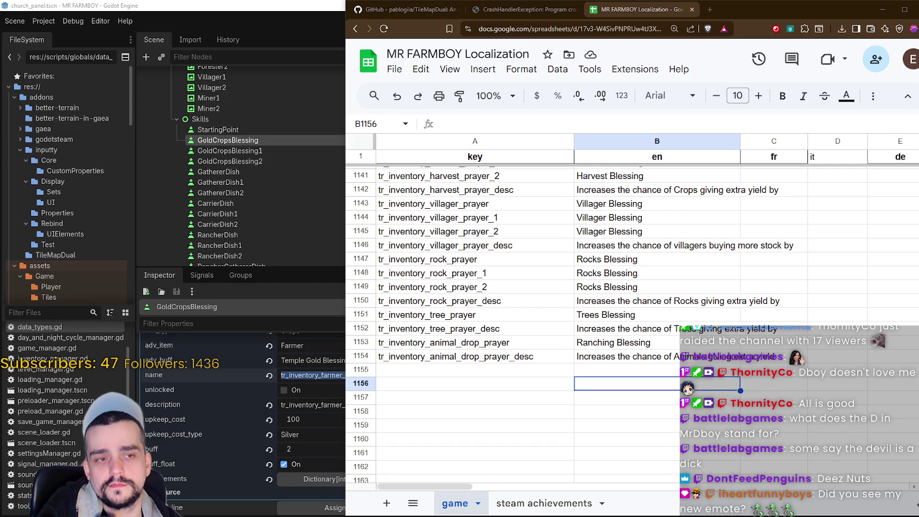
Step: Shift the tree and animal prayer rows down two rows to make room
{"action": "left_click", "coordinate": [475, 404]}
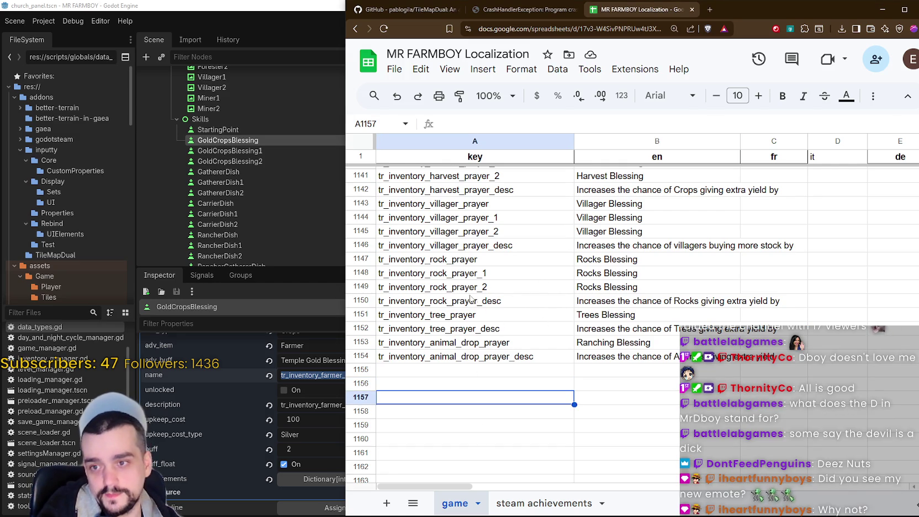
{"action": "mouse_move", "coordinate": [459, 315]}
{"action": "left_mouse_down"}
{"action": "mouse_move", "coordinate": [665, 340]}
{"action": "mouse_move", "coordinate": [665, 356]}
{"action": "left_mouse_up"}
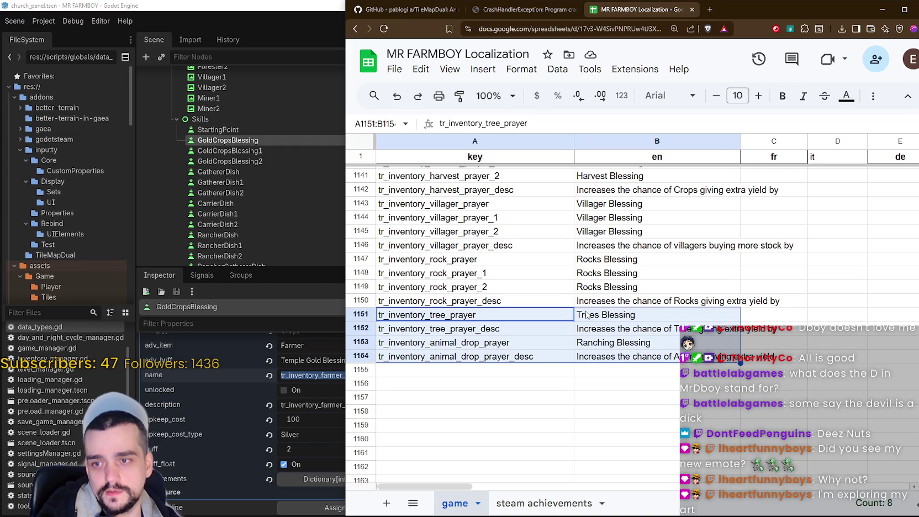
{"action": "left_click_drag", "start_coordinate": [587, 315], "coordinate": [589, 329]}
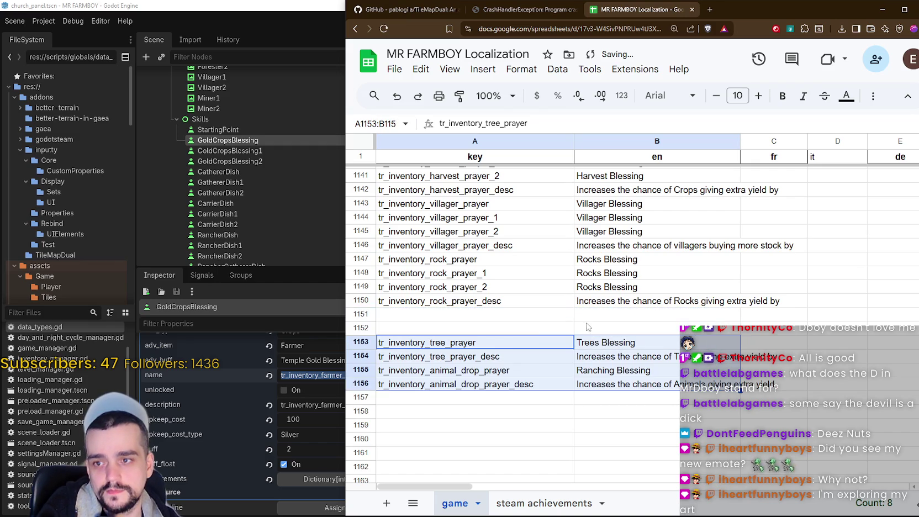
Step: Copy the tree_prayer row with Trees Blessing into rows 1151 and 1152
{"action": "left_click", "coordinate": [530, 347]}
{"action": "key", "text": "shift+Right"}
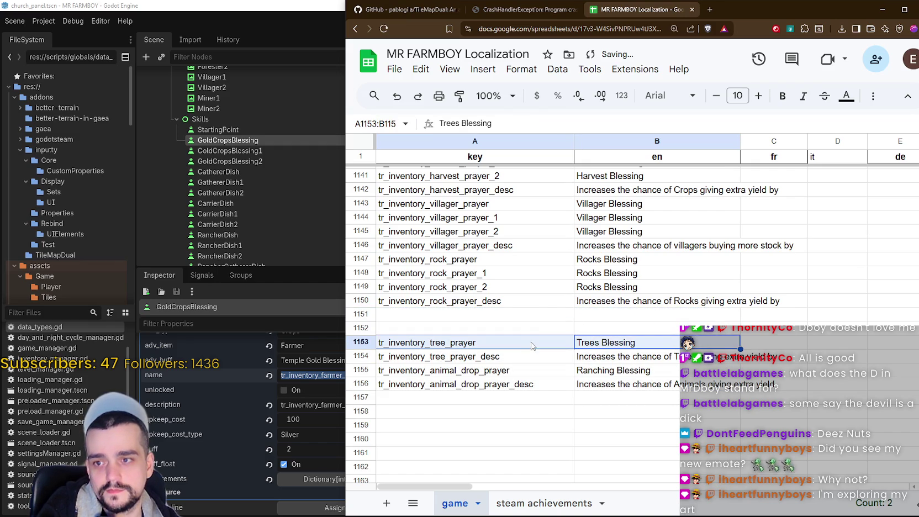
{"action": "key", "text": "ctrl+c"}
{"action": "left_click", "coordinate": [511, 316]}
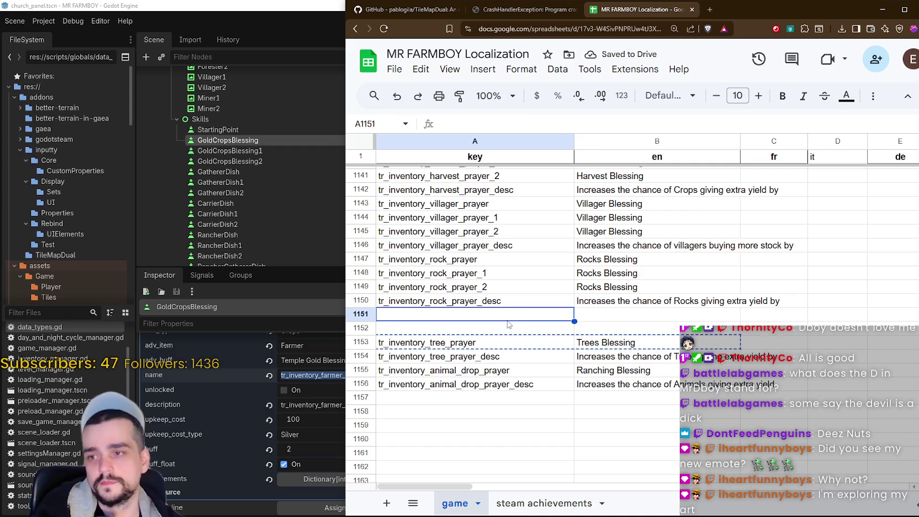
{"action": "key", "text": "ctrl+v"}
{"action": "left_click", "coordinate": [519, 328]}
{"action": "key", "text": "ctrl+v"}
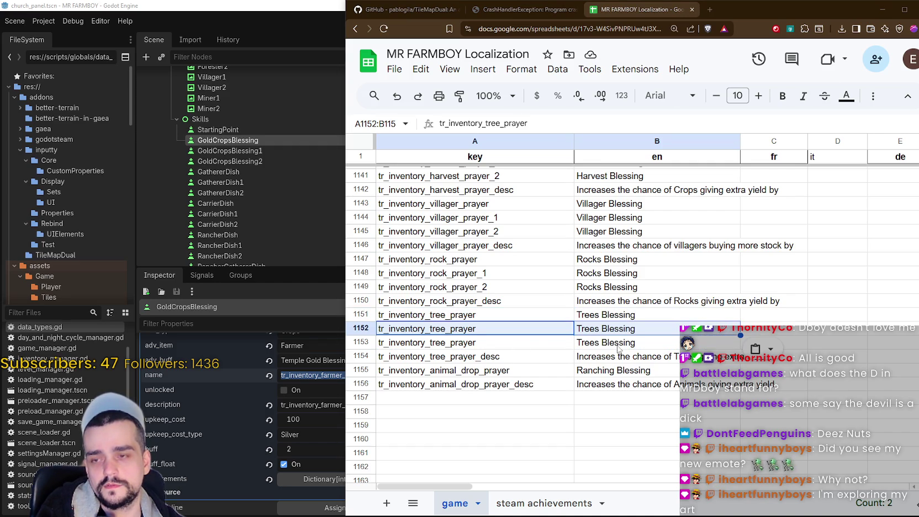
Step: Rename the copied keys to tr_inventory_tree_prayer_1 and tr_inventory_tree_prayer_2
{"action": "double_click", "coordinate": [487, 329]}
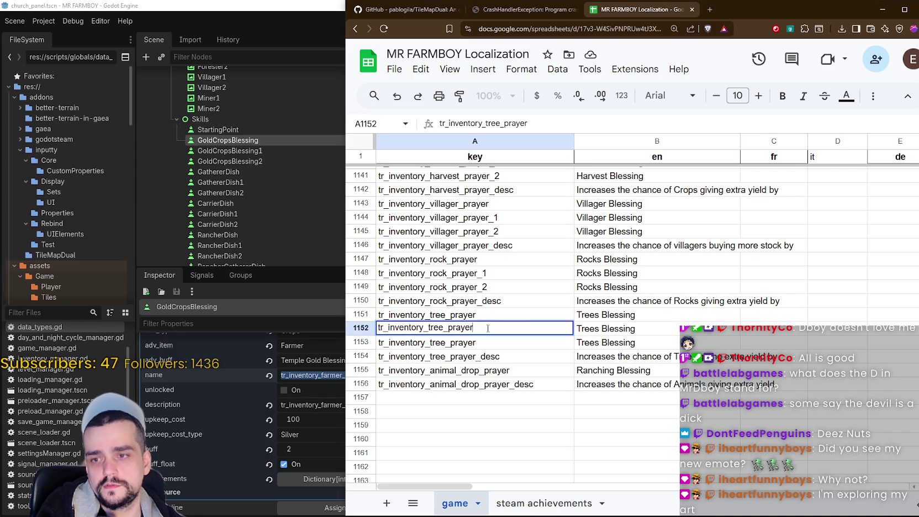
{"action": "type", "text": "_1"}
{"action": "key", "text": "Return"}
{"action": "key", "text": "Return"}
{"action": "type", "text": "_2"}
{"action": "key", "text": "Return"}
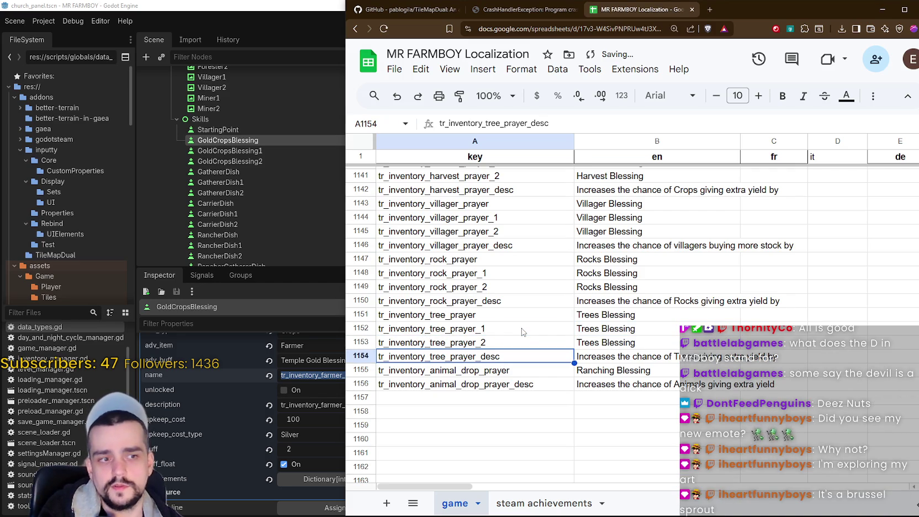
{"action": "left_click", "coordinate": [542, 398]}
{"action": "scroll", "coordinate": [546, 385], "scroll_direction": "down", "scroll_amount": 1}
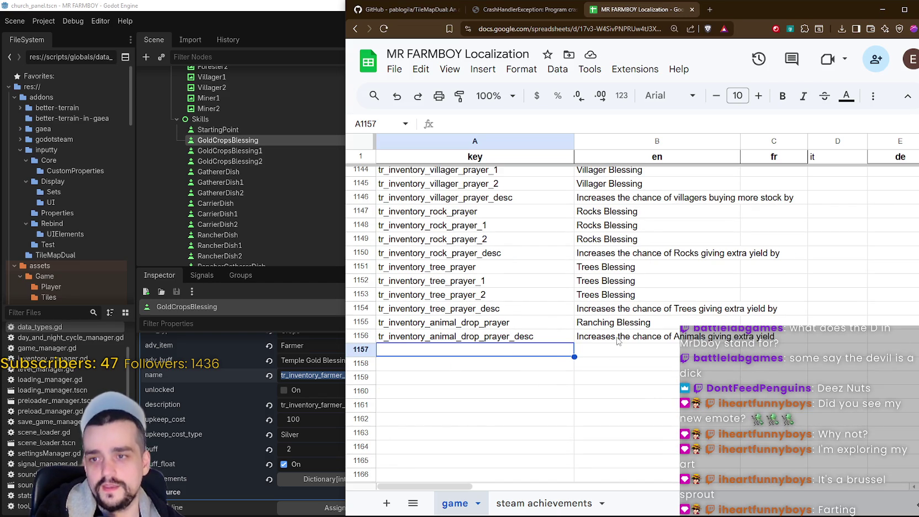
Step: Move the animal drop prayer and description rows two rows lower
{"action": "left_click_drag", "start_coordinate": [532, 326], "coordinate": [730, 333]}
{"action": "key", "text": "ctrl+c"}
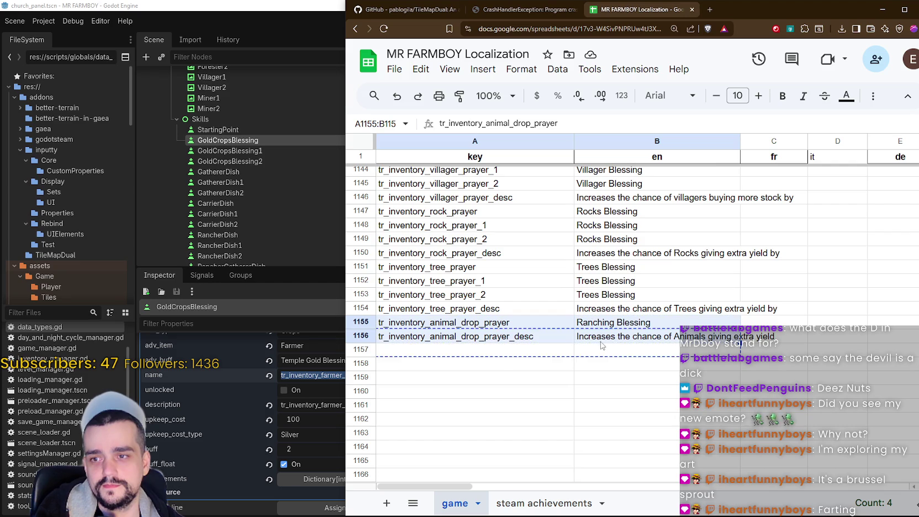
{"action": "key", "text": "Down"}
{"action": "key", "text": "Down"}
{"action": "key", "text": "ctrl+v"}
Step: Copy the animal_drop_prayer row with Ranching Blessing into both emptied rows
{"action": "left_click", "coordinate": [625, 353], "text": "shift"}
{"action": "key", "text": "ctrl+c"}
{"action": "left_click", "coordinate": [480, 323]}
{"action": "key", "text": "ctrl+v"}
{"action": "left_click", "coordinate": [480, 340]}
{"action": "key", "text": "ctrl+v"}
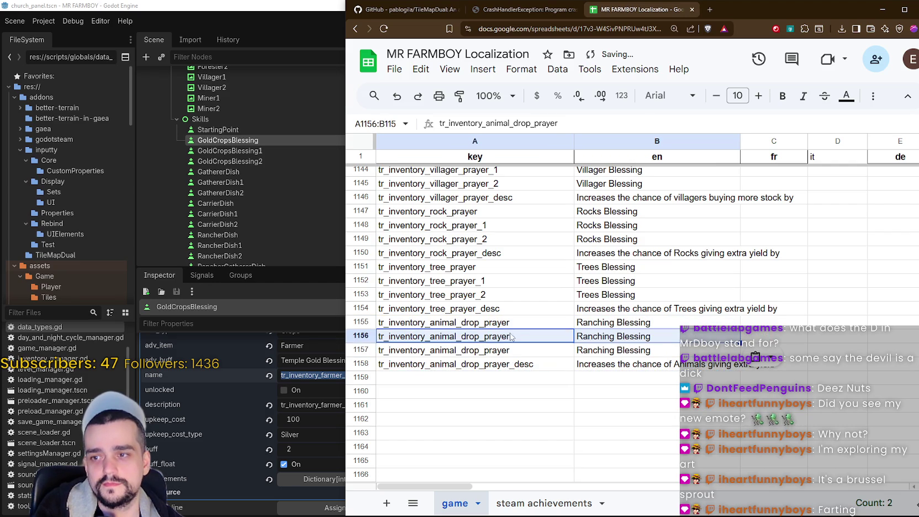
Step: Rename the copied keys to tr_inventory_animal_drop_prayer_1 and tr_inventory_animal_drop_prayer_2
{"action": "left_click", "coordinate": [520, 341]}
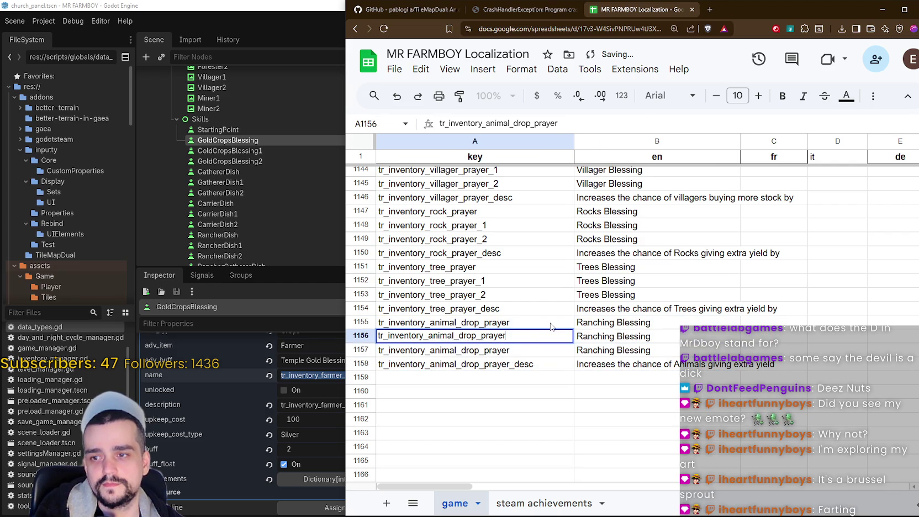
{"action": "key", "text": "Return"}
{"action": "type", "text": "_1"}
{"action": "key", "text": "Return"}
{"action": "key", "text": "Return"}
{"action": "type", "text": "_2"}
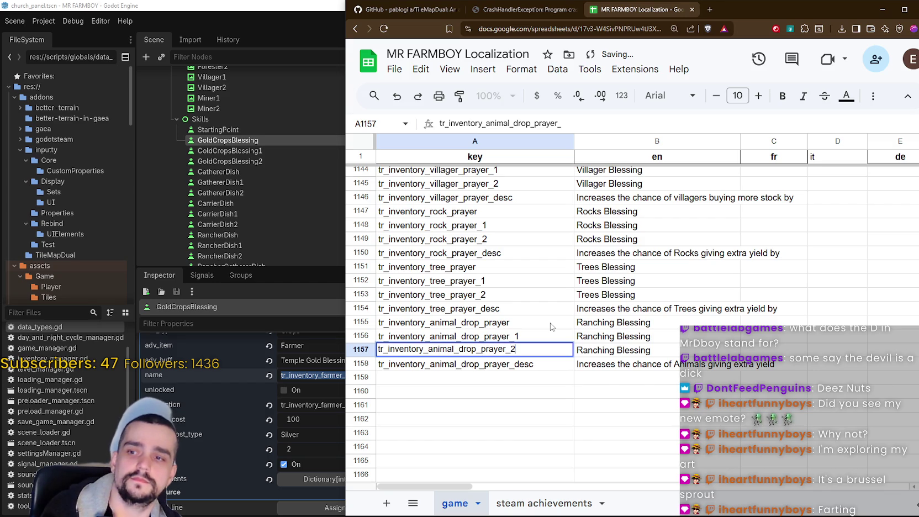
{"action": "key", "text": "Return"}
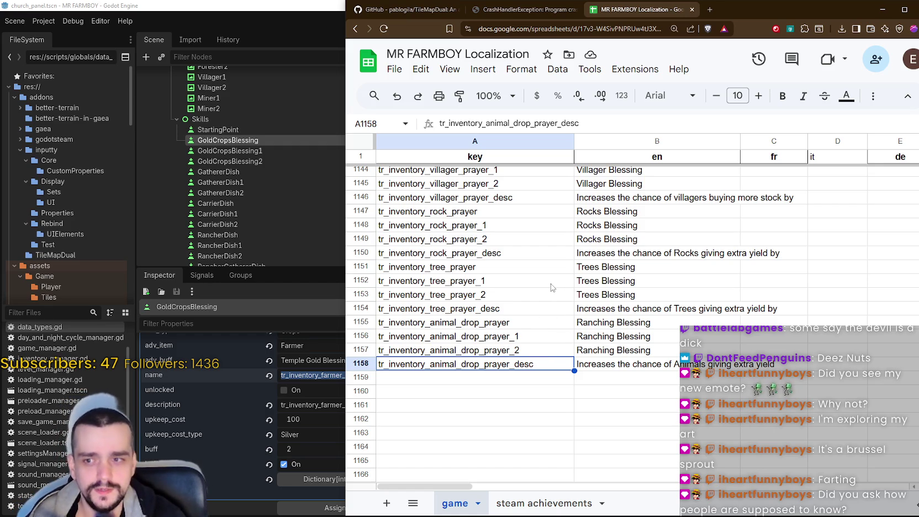
Step: Undo an accidental cut-and-paste on the Ranching Blessing row, then review the animal description
{"action": "left_click", "coordinate": [677, 348]}
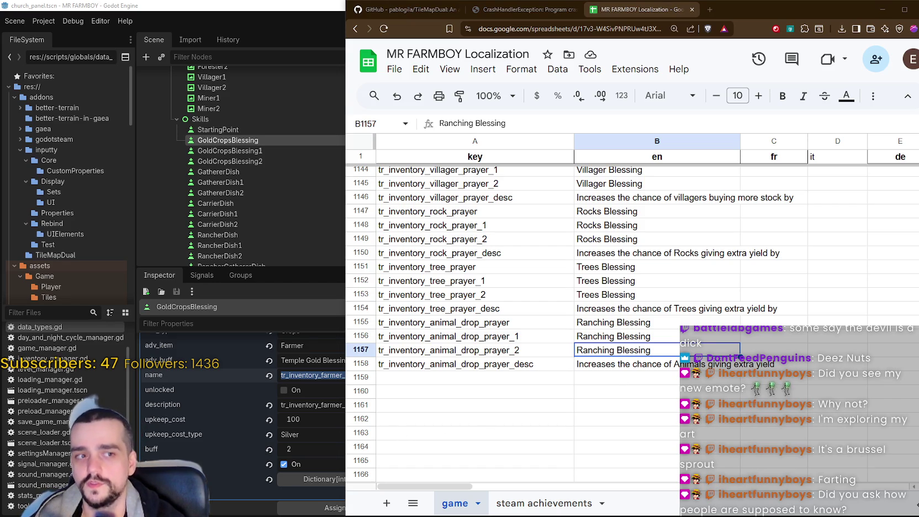
{"action": "key", "text": "ctrl+x"}
{"action": "key", "text": "Left"}
{"action": "key", "text": "ctrl+v"}
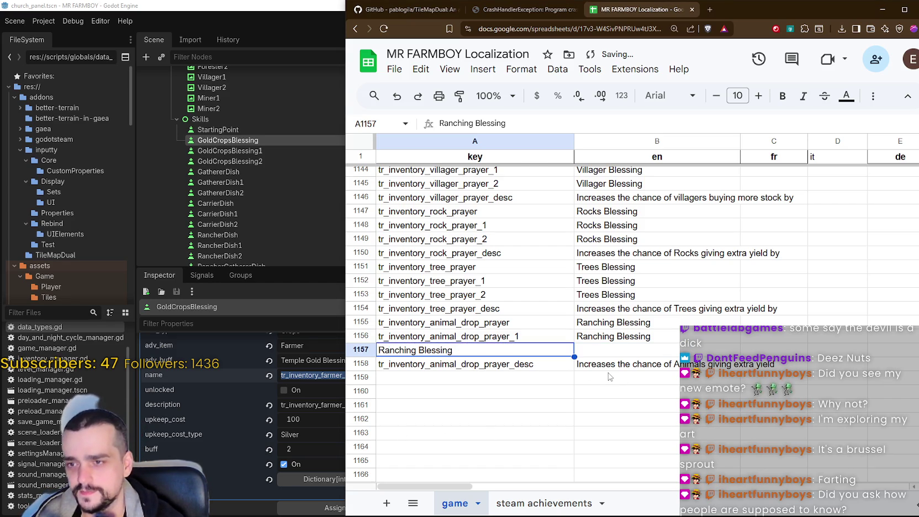
{"action": "key", "text": "ctrl+z"}
{"action": "left_click", "coordinate": [659, 366]}
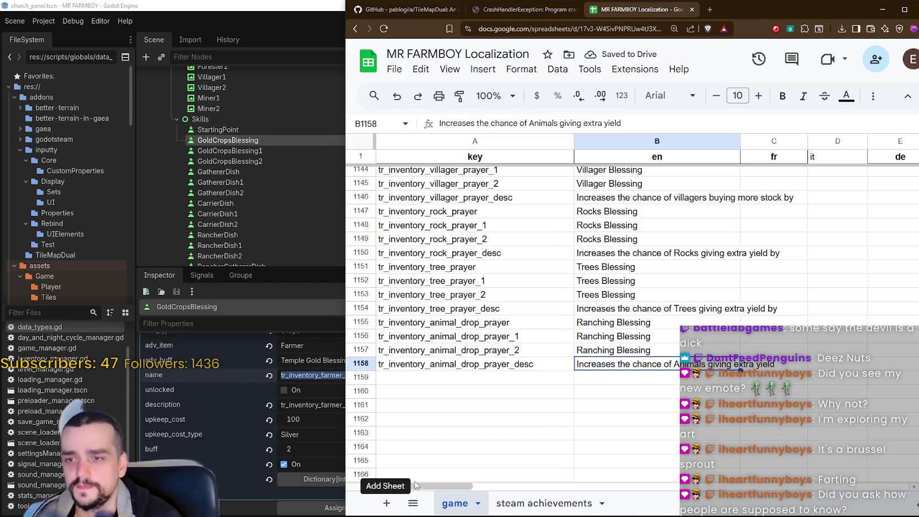
{"action": "left_click", "coordinate": [531, 378]}
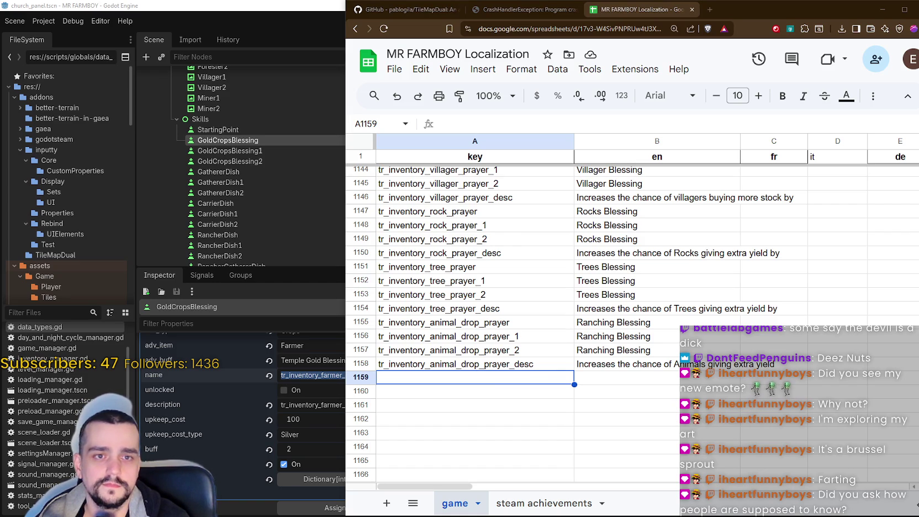
{"action": "left_click", "coordinate": [518, 391]}
{"action": "left_click_drag", "start_coordinate": [517, 363], "coordinate": [774, 353]}
{"action": "left_click", "coordinate": [702, 405]}
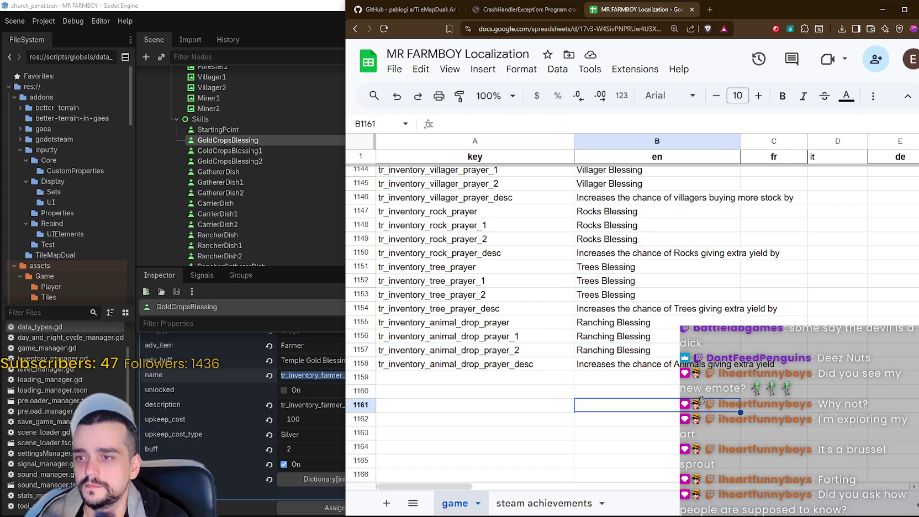
{"action": "left_click_drag", "start_coordinate": [706, 378], "coordinate": [846, 409]}
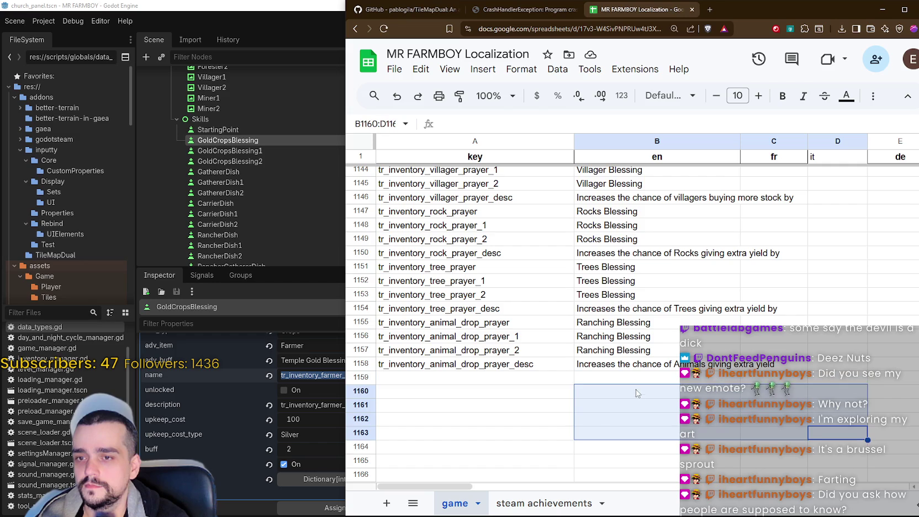
{"action": "left_click_drag", "start_coordinate": [585, 381], "coordinate": [830, 439]}
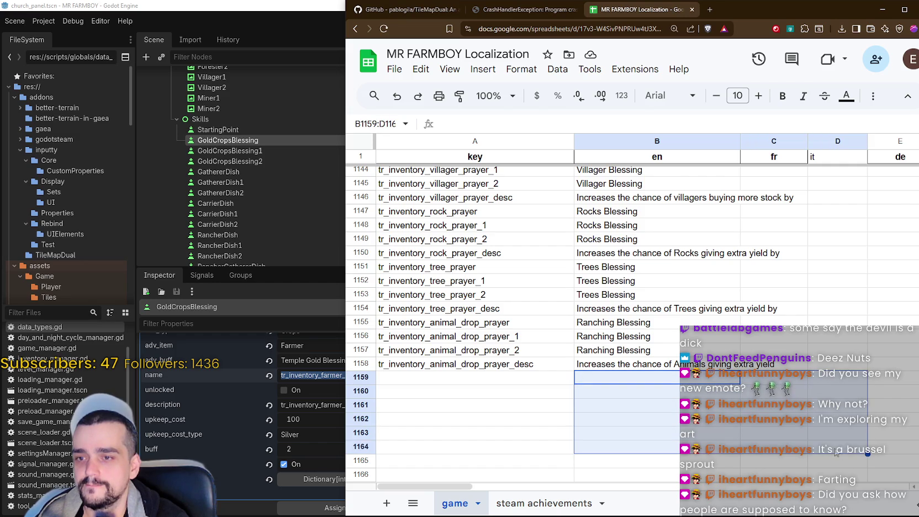
{"action": "left_click", "coordinate": [475, 378]}
{"action": "left_click_drag", "start_coordinate": [555, 397], "coordinate": [816, 442]}
{"action": "mouse_move", "coordinate": [477, 381]}
{"action": "left_mouse_down"}
{"action": "mouse_move", "coordinate": [476, 390]}
{"action": "mouse_move", "coordinate": [757, 441]}
{"action": "mouse_move", "coordinate": [768, 455]}
{"action": "left_mouse_up"}
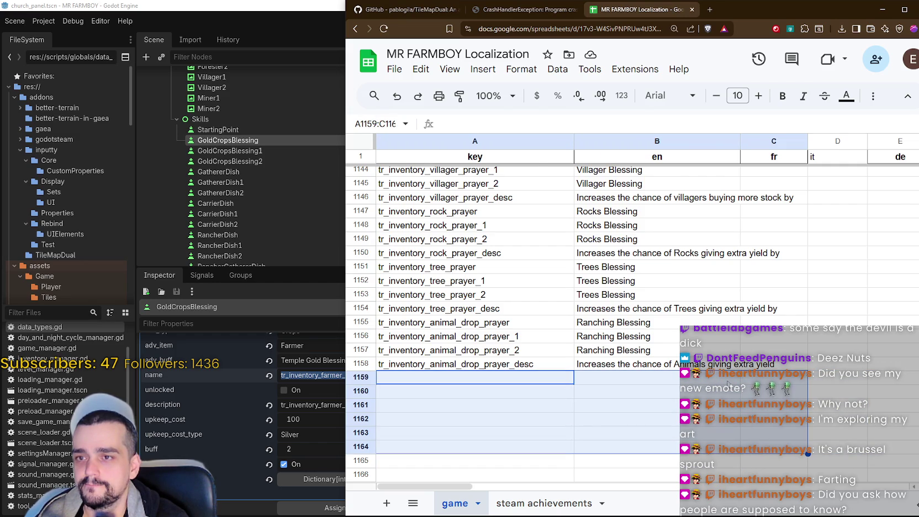
{"action": "left_click", "coordinate": [567, 391]}
{"action": "mouse_move", "coordinate": [594, 379]}
{"action": "left_mouse_down"}
{"action": "mouse_move", "coordinate": [663, 440]}
{"action": "mouse_move", "coordinate": [796, 448]}
{"action": "left_mouse_up"}
{"action": "left_click_drag", "start_coordinate": [835, 380], "coordinate": [454, 451]}
{"action": "mouse_move", "coordinate": [496, 385]}
{"action": "left_mouse_down"}
{"action": "mouse_move", "coordinate": [735, 420]}
{"action": "mouse_move", "coordinate": [751, 456]}
{"action": "mouse_move", "coordinate": [673, 439]}
{"action": "left_mouse_up"}
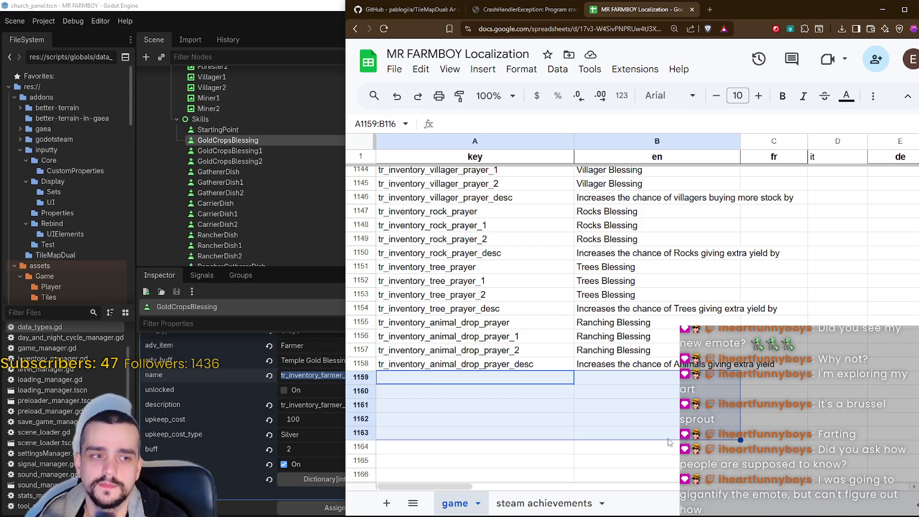